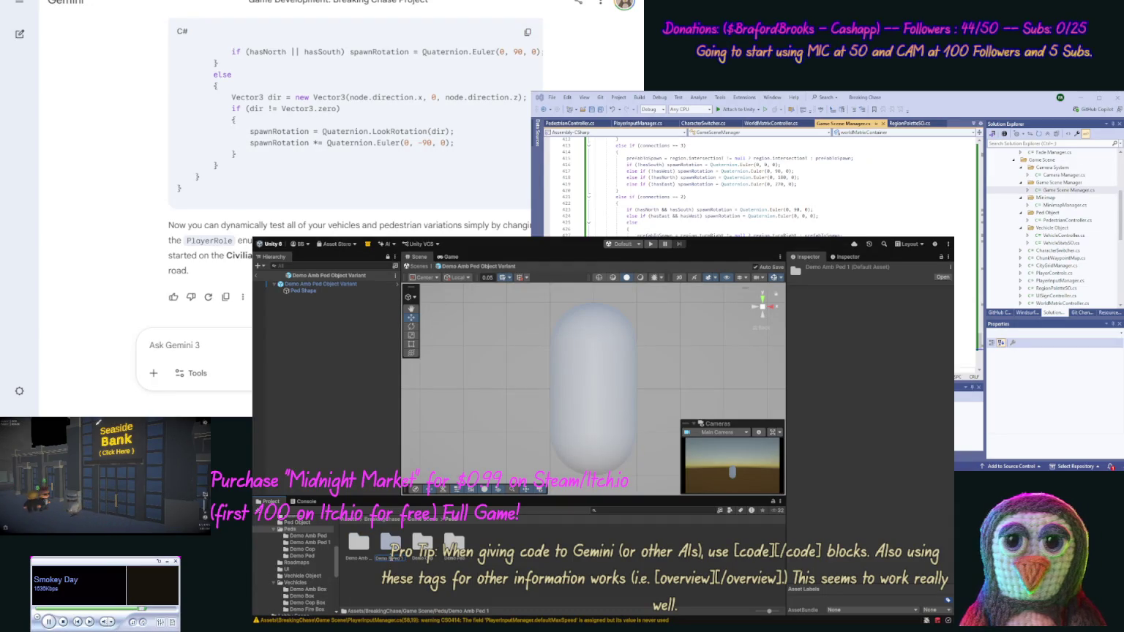
- Rename the folder and material to Demo Fire Ped and the prefab to Demo Fire Ped Object Variant
key(Return)
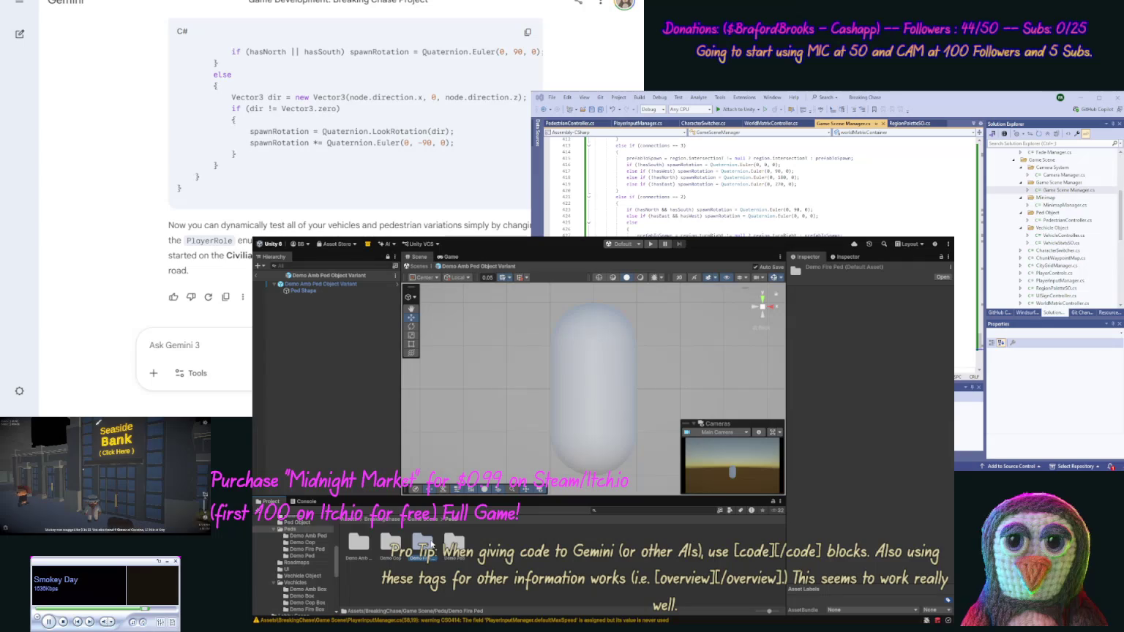
double_click(423, 543)
click(360, 556)
click(364, 560)
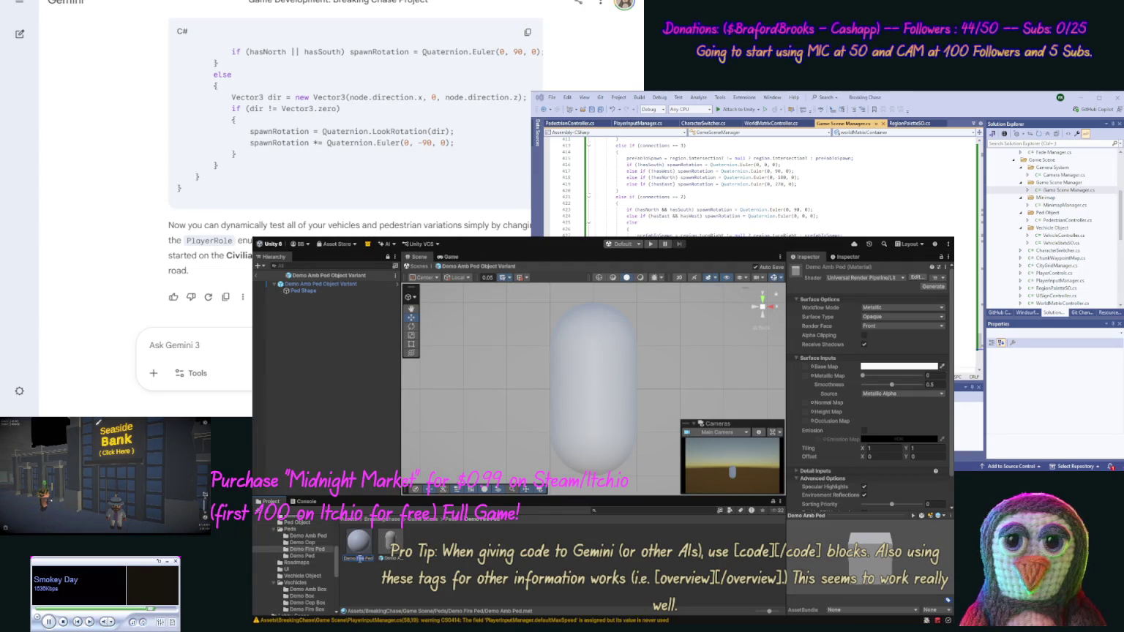
key(Return)
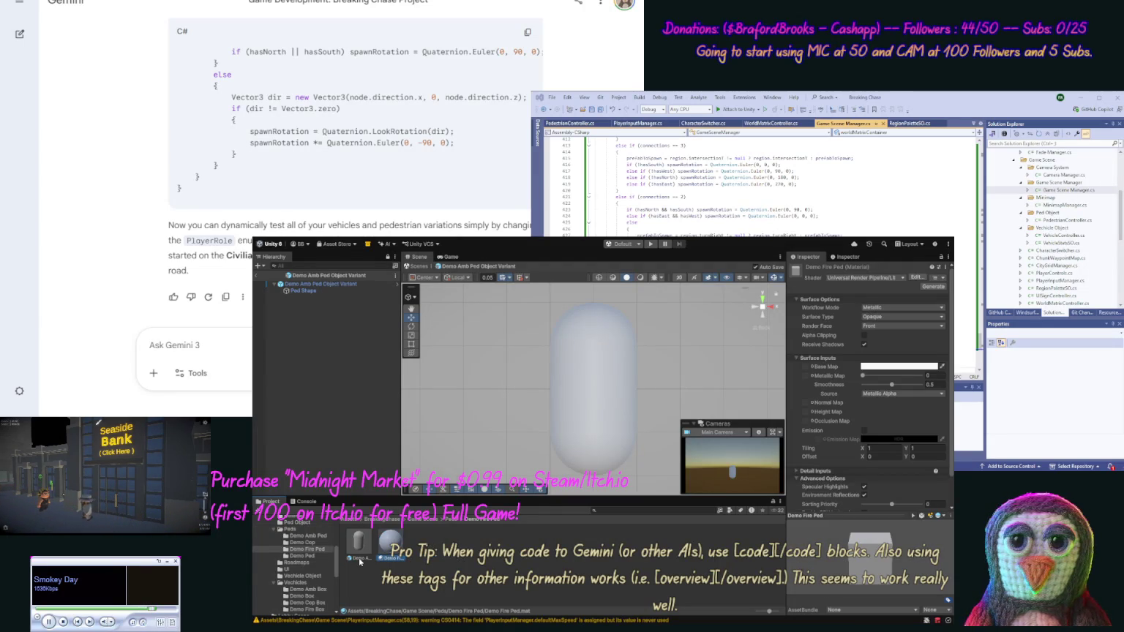
click(360, 560)
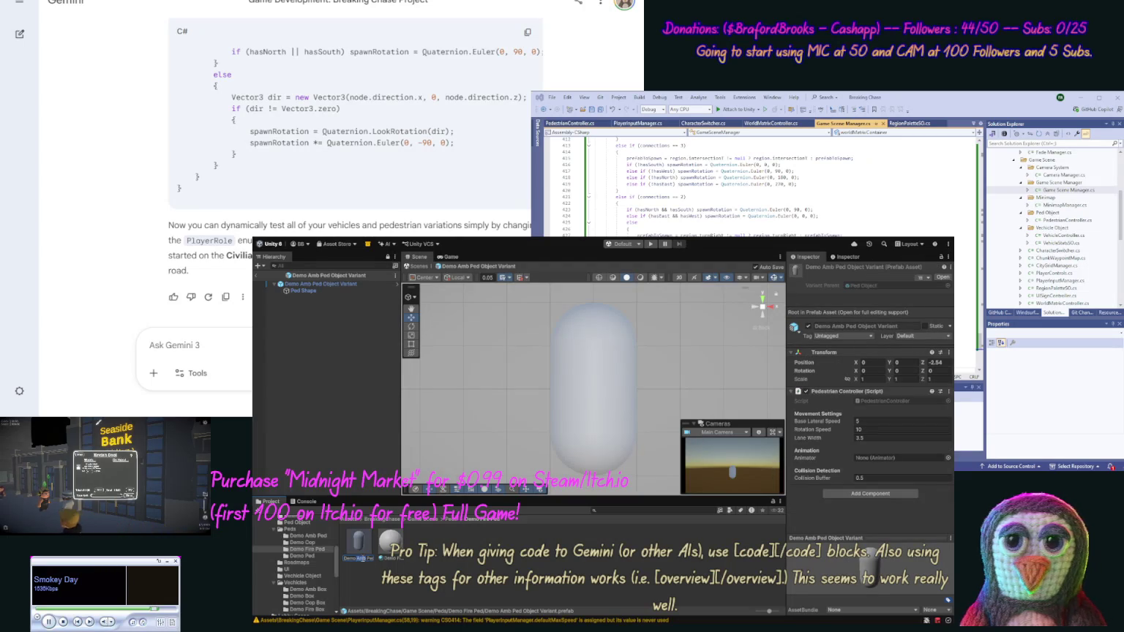
key(Return)
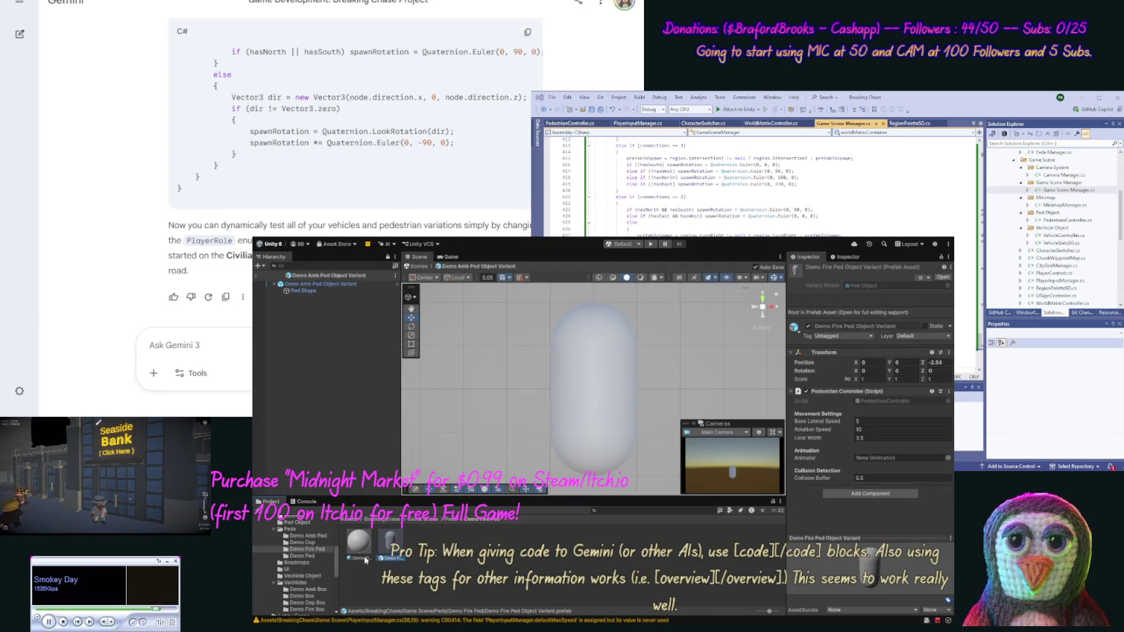
- Apply the Demo Fire Ped material to the capsule, set its base colour to yellow, and return to the scene
drag(365, 554, 363, 465)
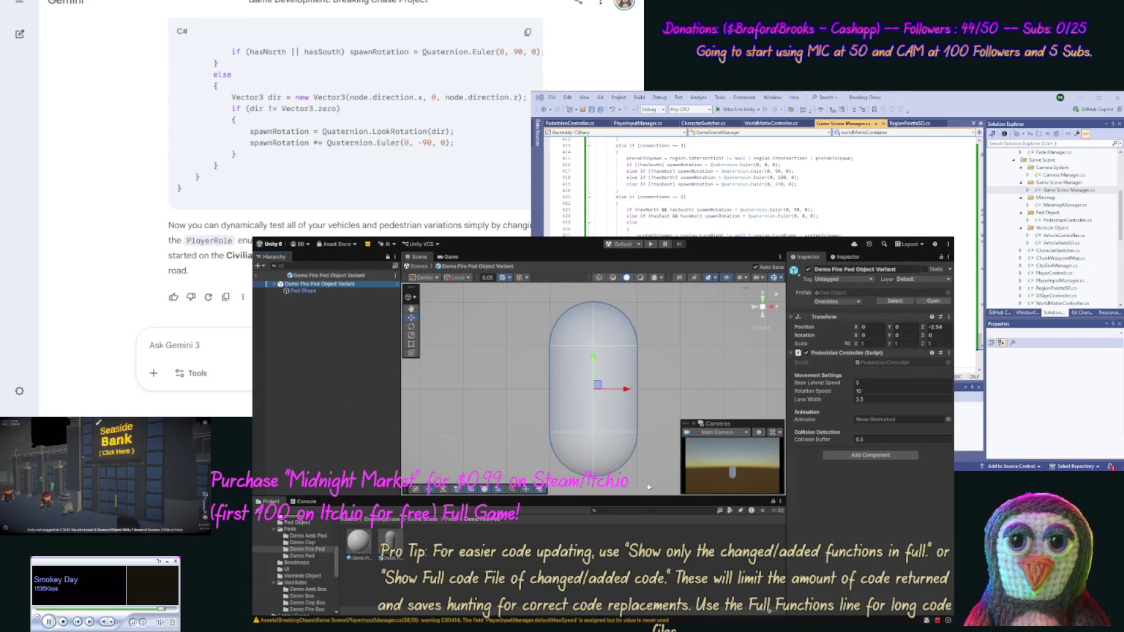
click(359, 541)
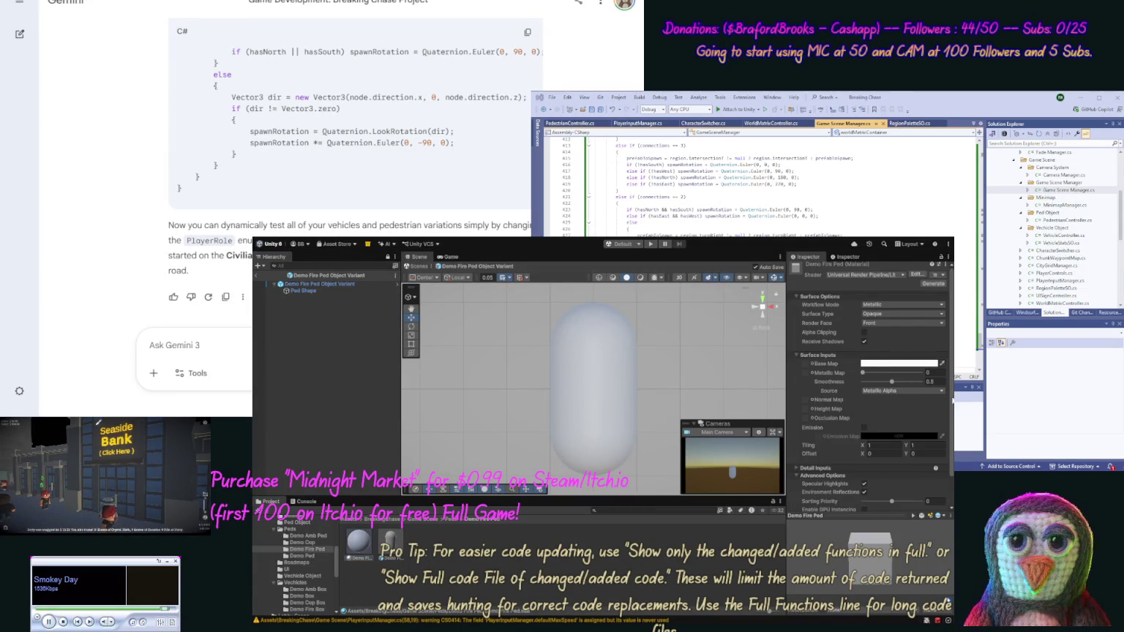
mouse_move(952, 401)
mouse_down()
mouse_move(949, 410)
mouse_move(951, 395)
mouse_up()
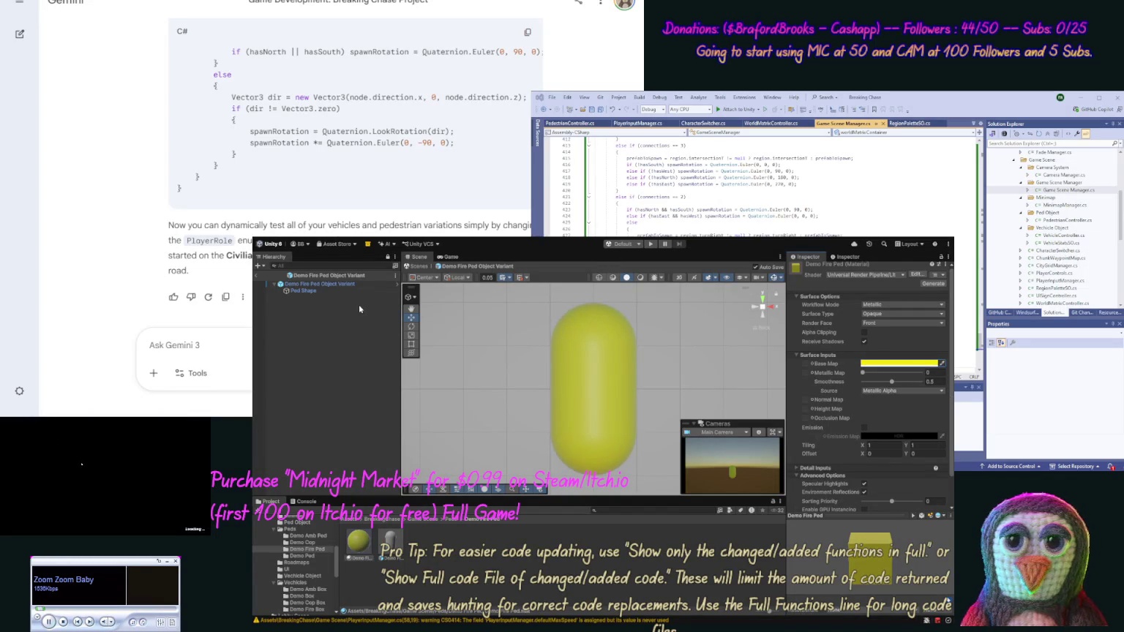
click(255, 275)
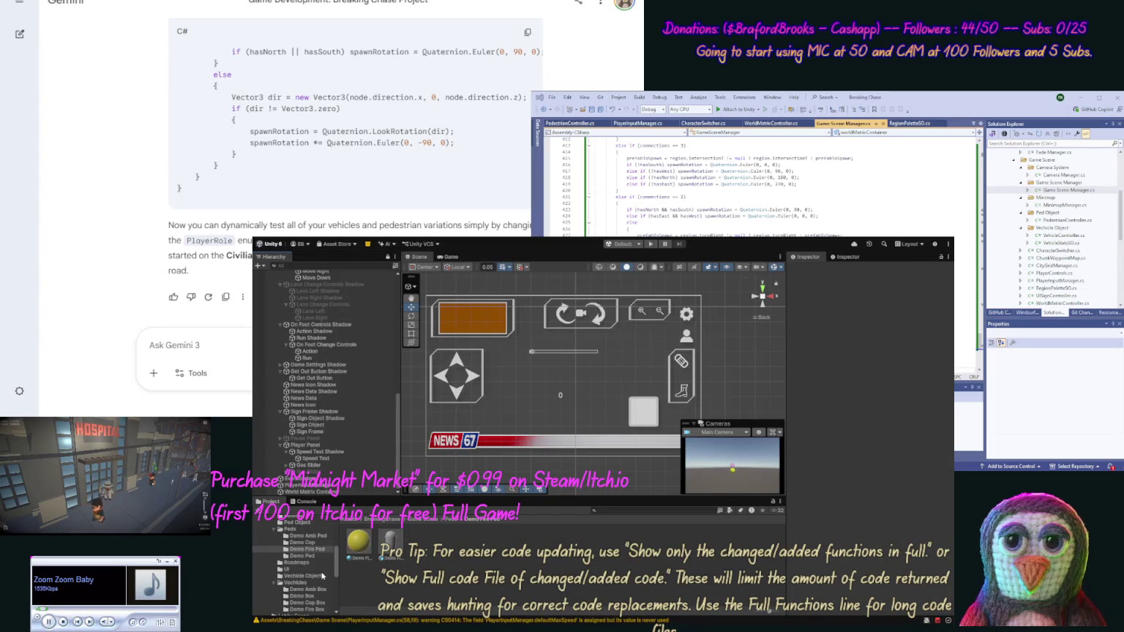
- In Demo Roadmap, assign Demo Amb Ped to Paramedic Peds and Demo Fire Ped Object Variant to Firefighter Peds
click(302, 563)
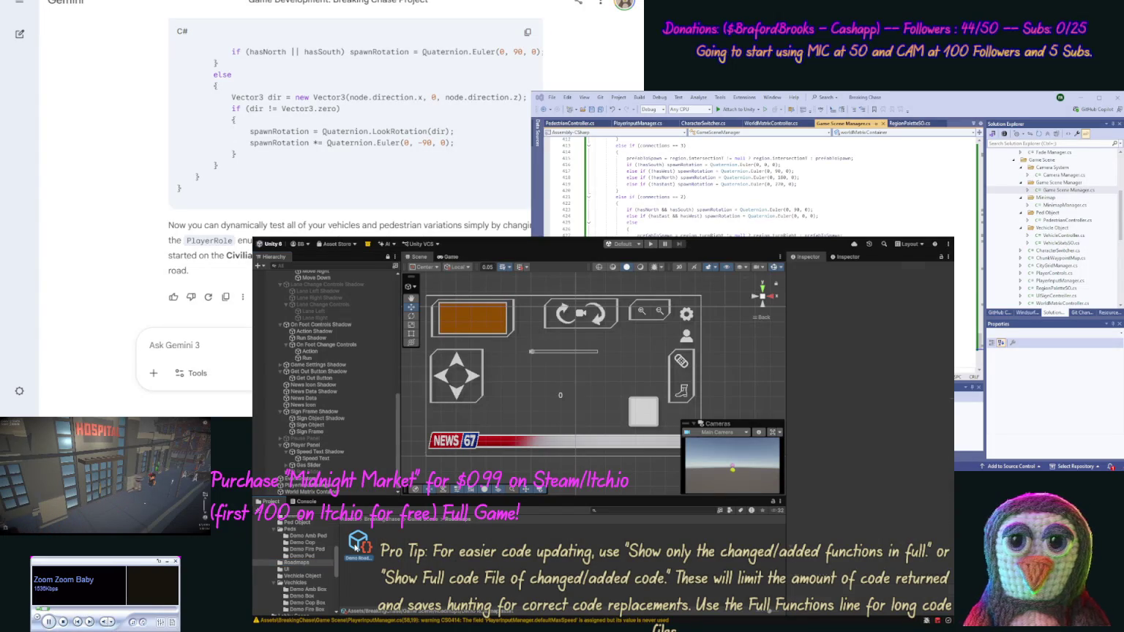
click(357, 545)
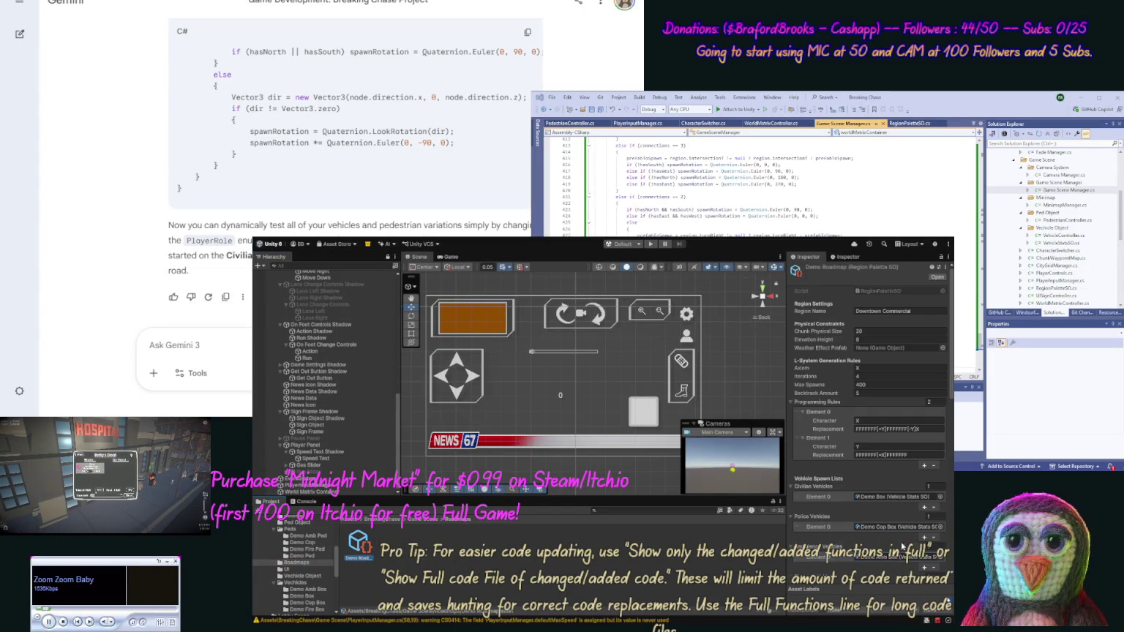
drag(950, 454, 951, 519)
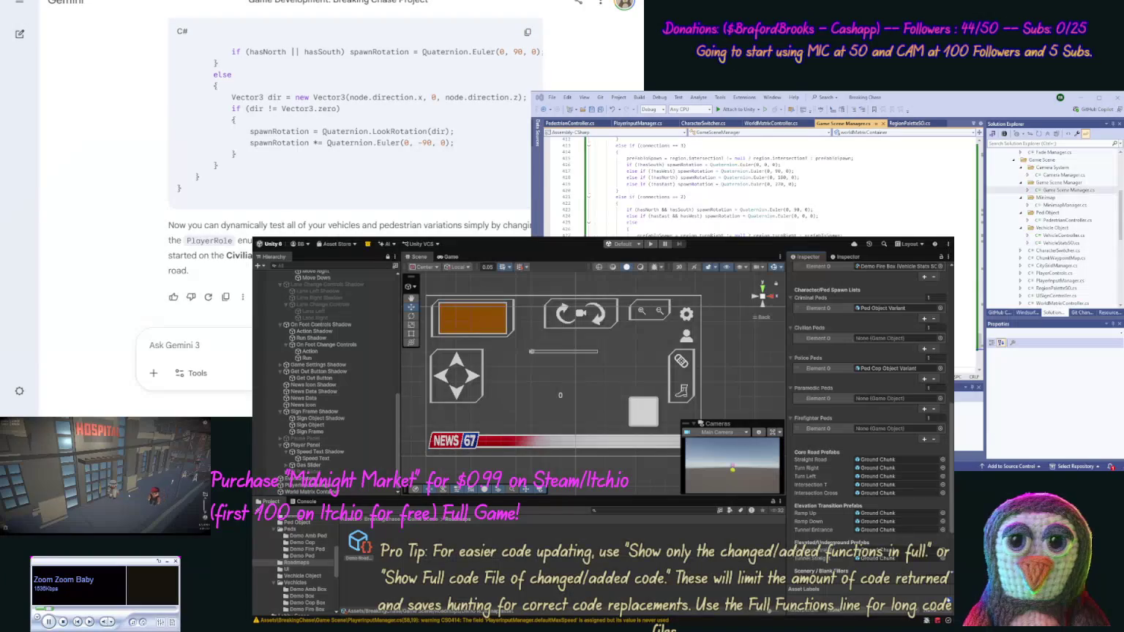
click(320, 536)
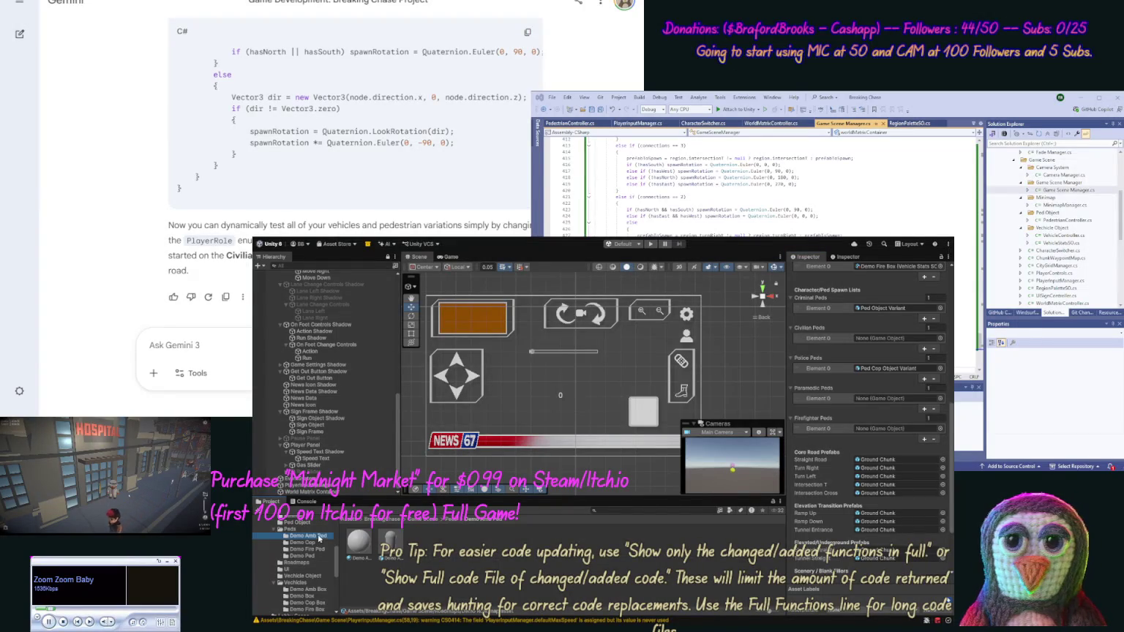
mouse_move(390, 547)
mouse_down()
mouse_move(608, 524)
mouse_move(805, 454)
mouse_move(873, 404)
mouse_up()
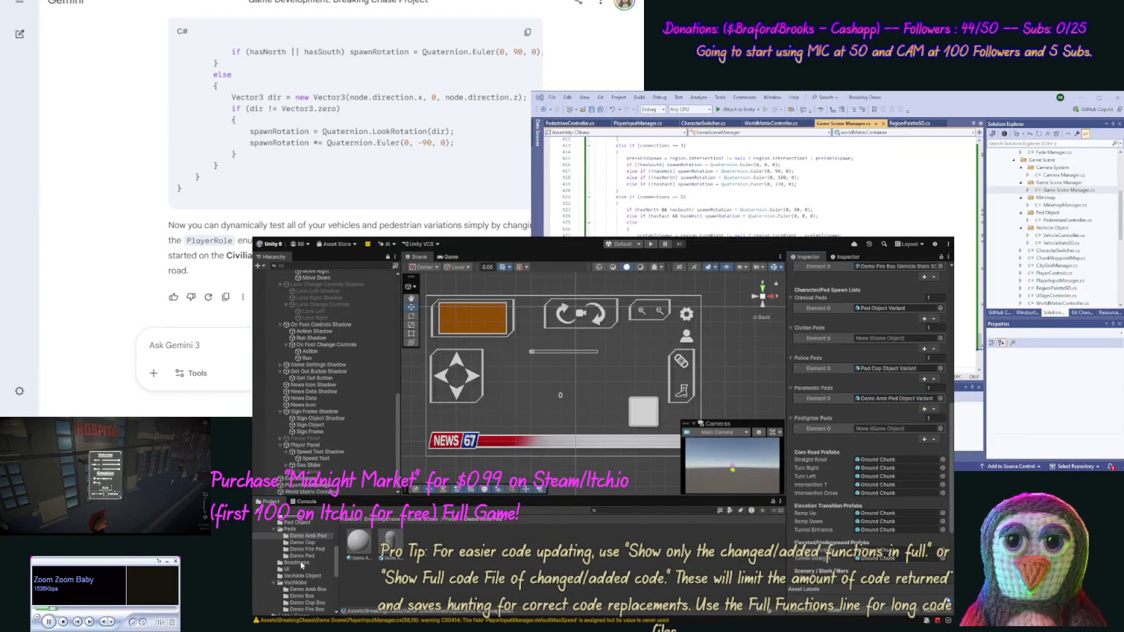
click(300, 549)
drag(391, 545, 868, 433)
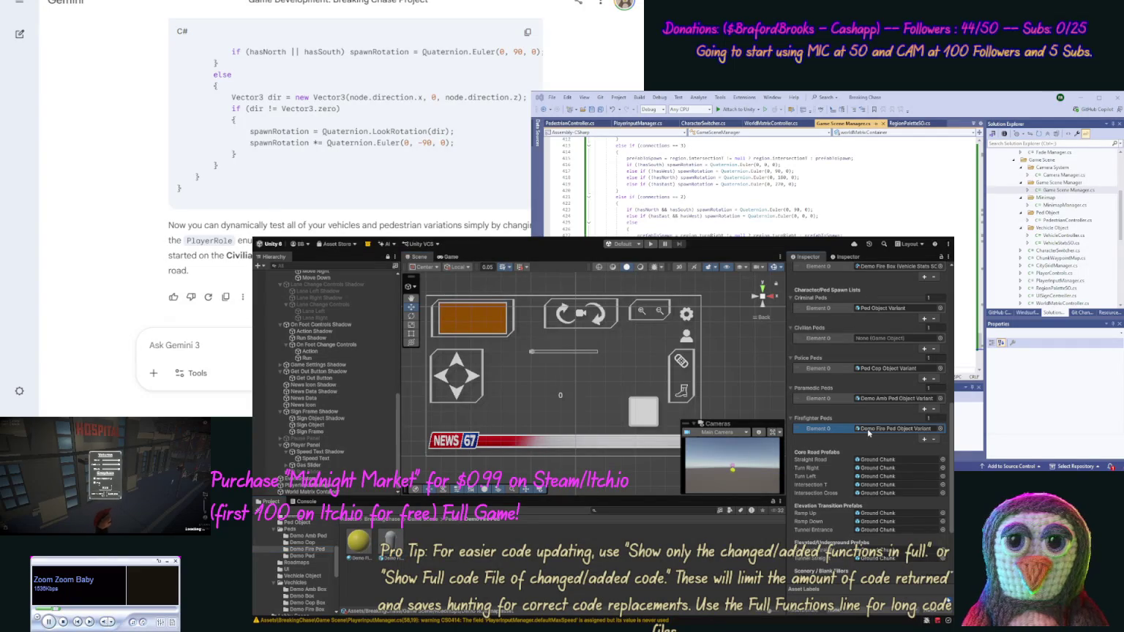
mouse_move(952, 479)
mouse_down()
mouse_move(949, 530)
mouse_move(941, 420)
mouse_move(941, 444)
mouse_up()
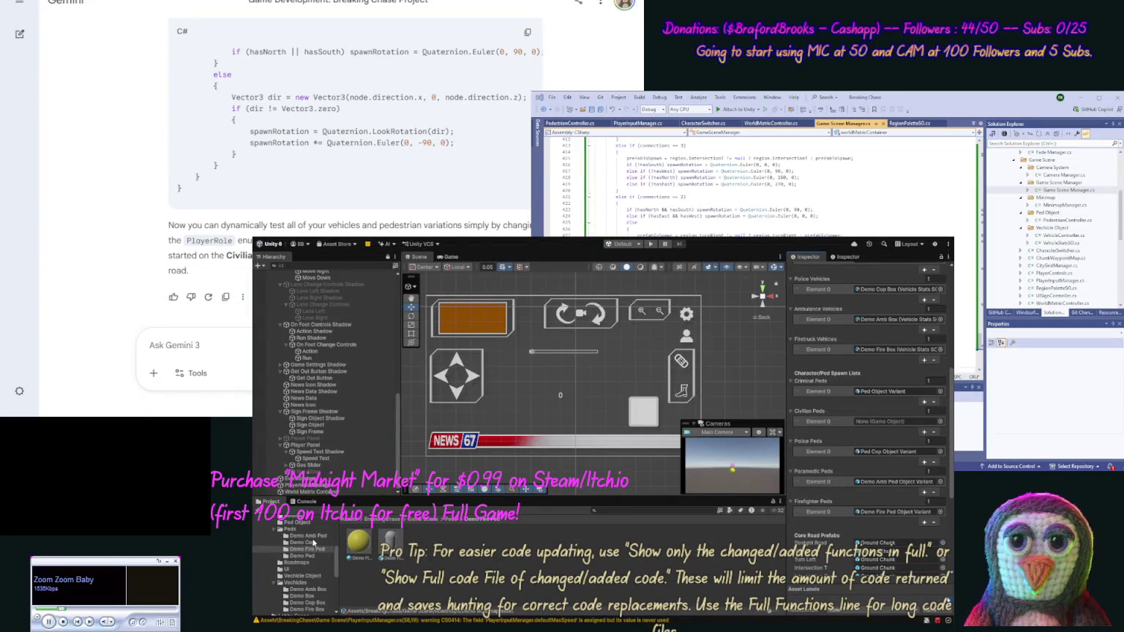
- In Peds > Demo Crim, rename the material Demo Crime Ped and the prefab Demo Crime Ped Object Variant
click(291, 528)
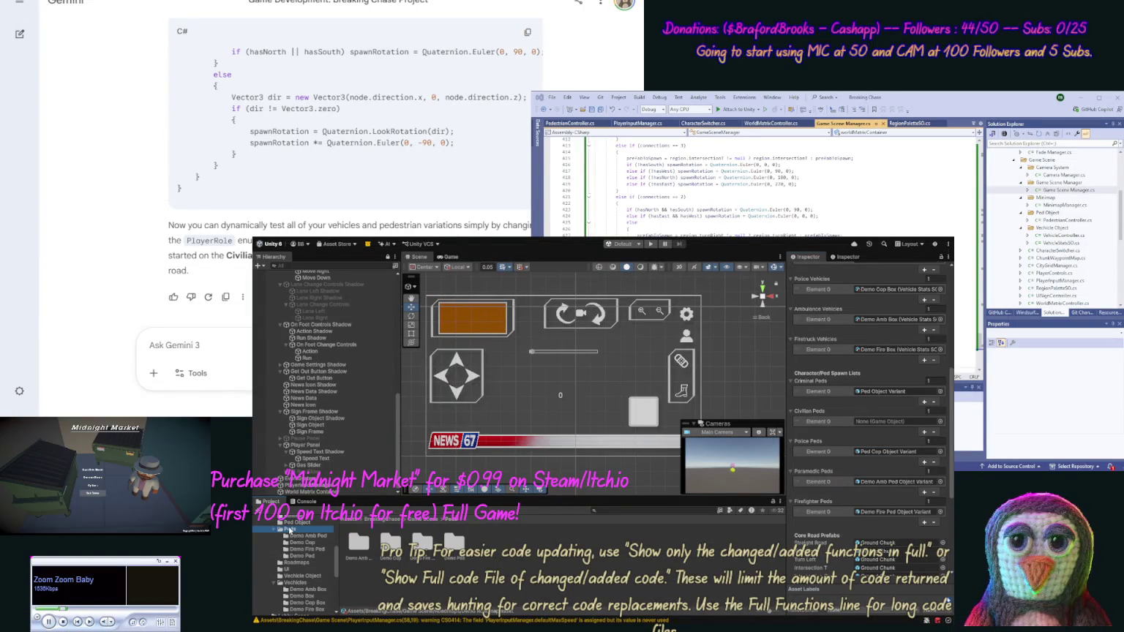
click(454, 543)
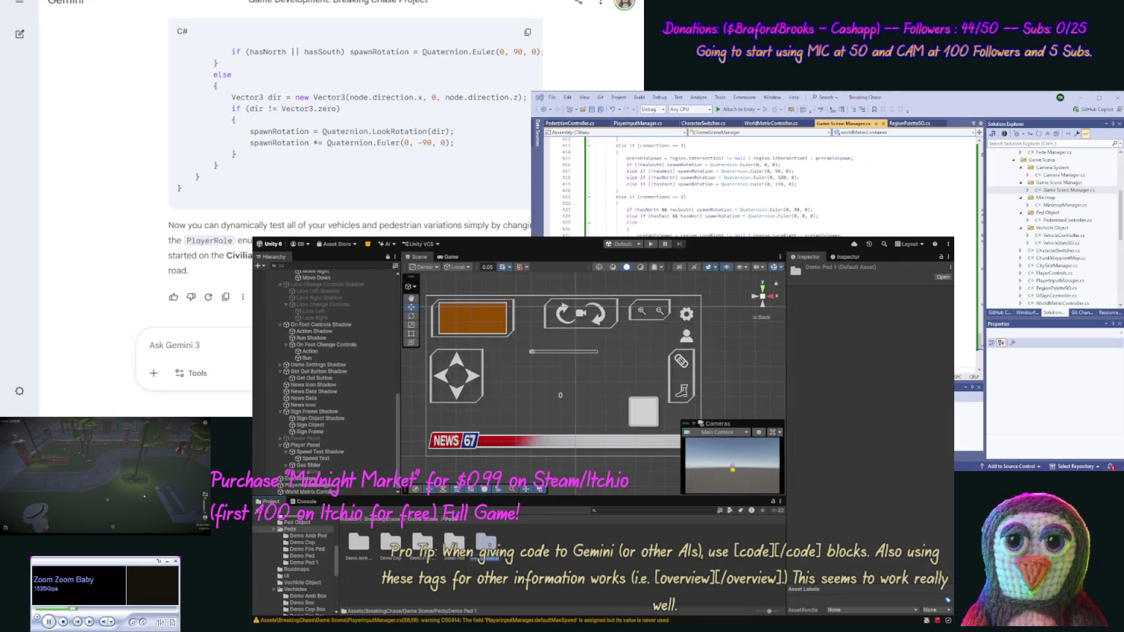
click(422, 543)
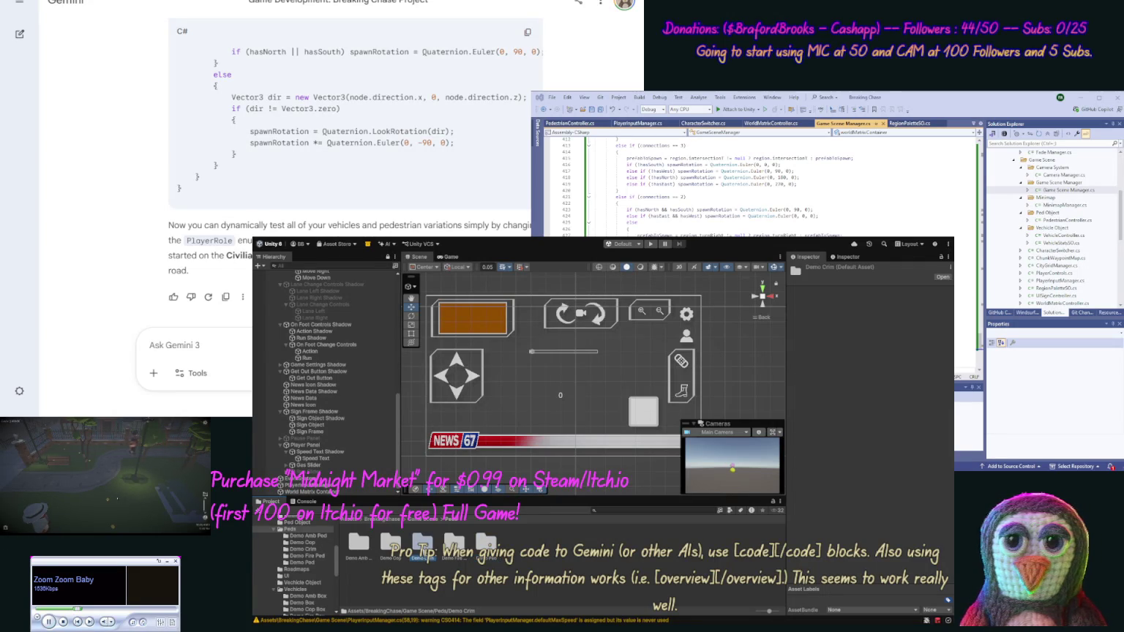
double_click(422, 543)
click(358, 545)
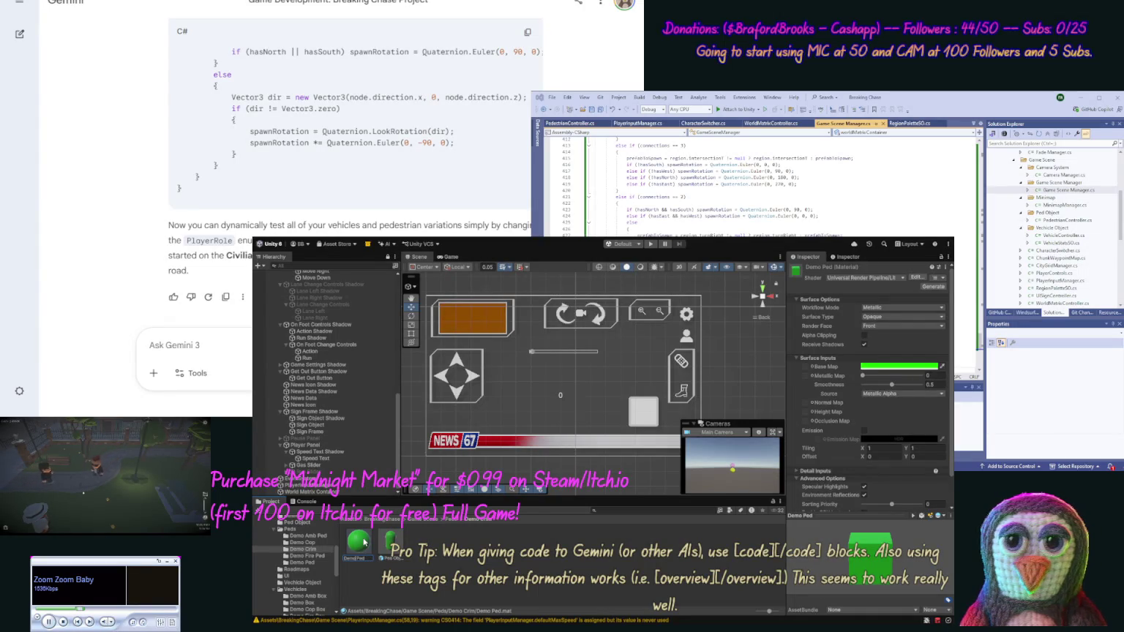
text(Demo Crim Fe)
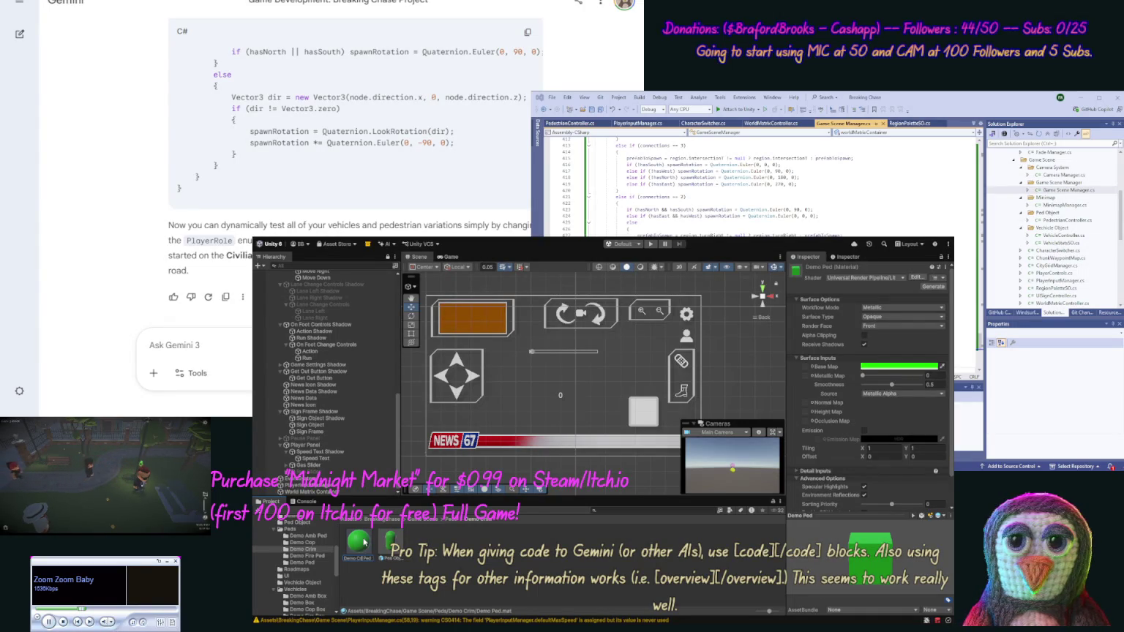
key(Return)
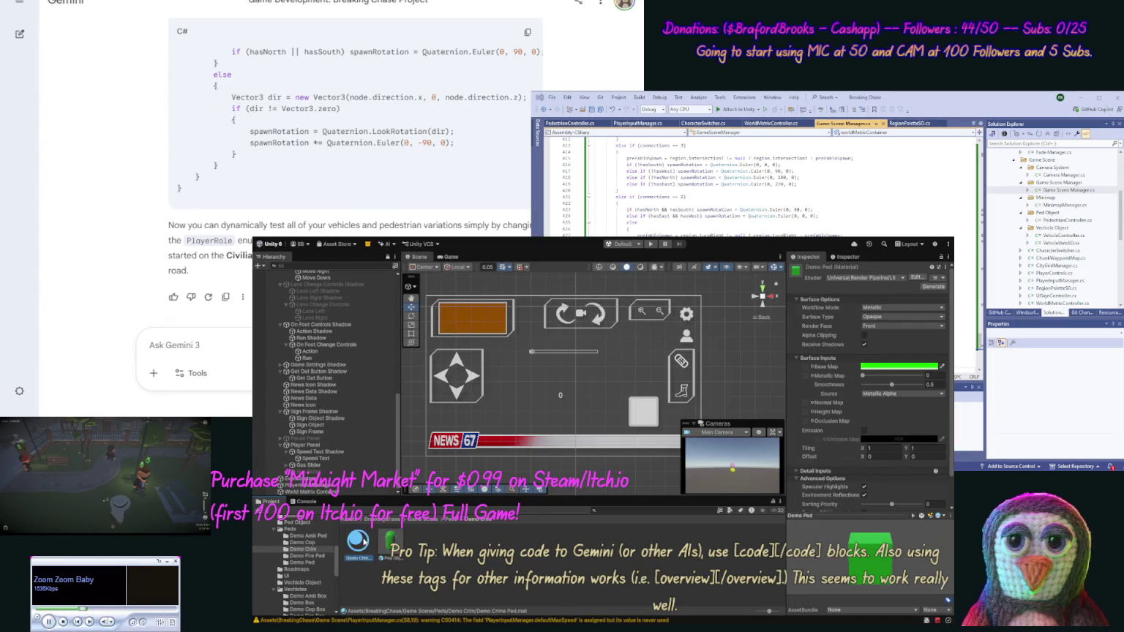
click(392, 558)
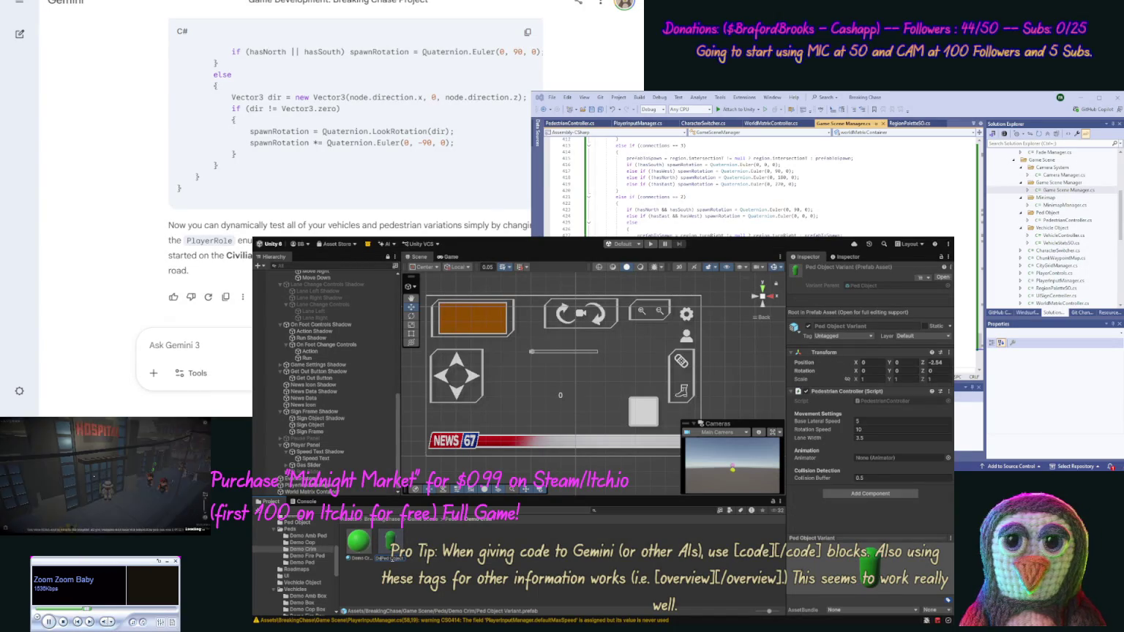
key(Return)
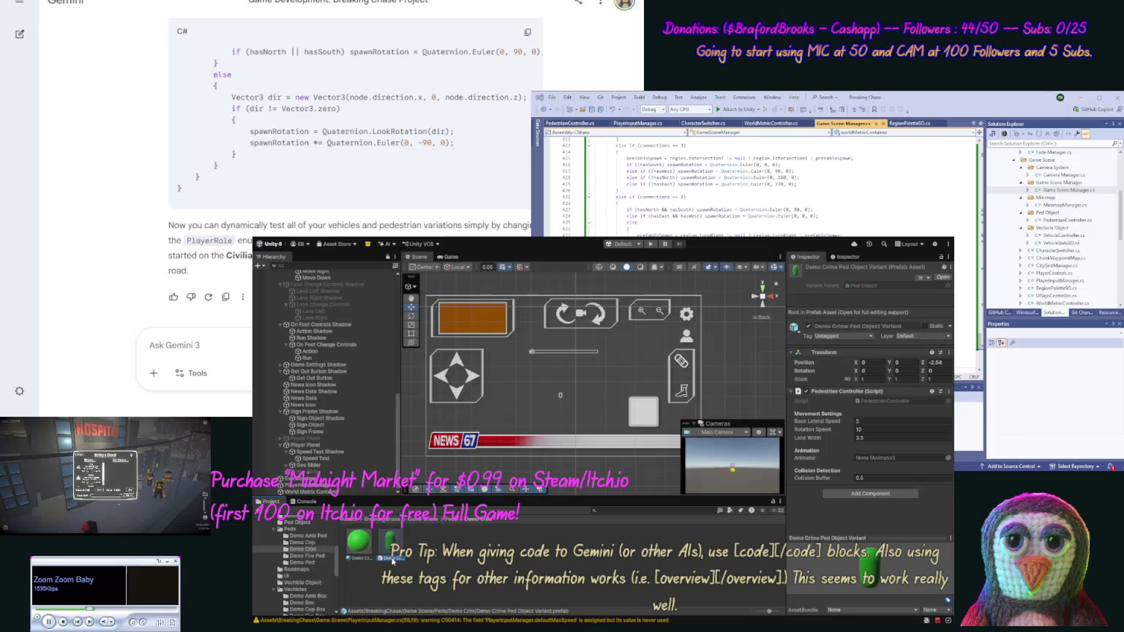
- In Demo Crime Ped Object Variant, change the Demo Crime Ped material's base colour to purple
double_click(390, 543)
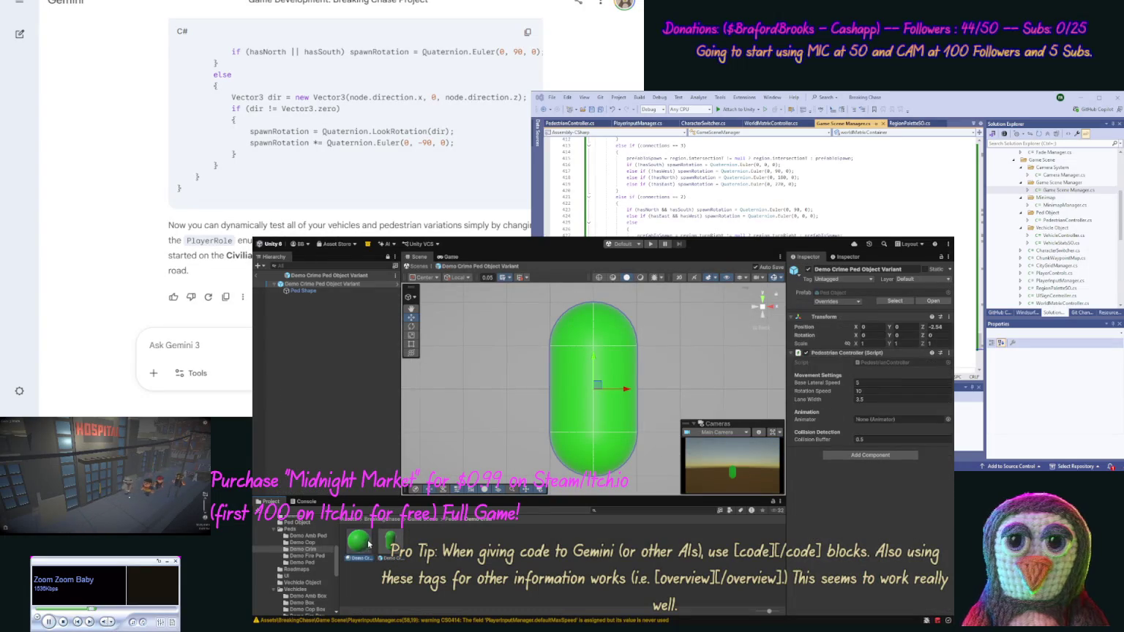
click(304, 292)
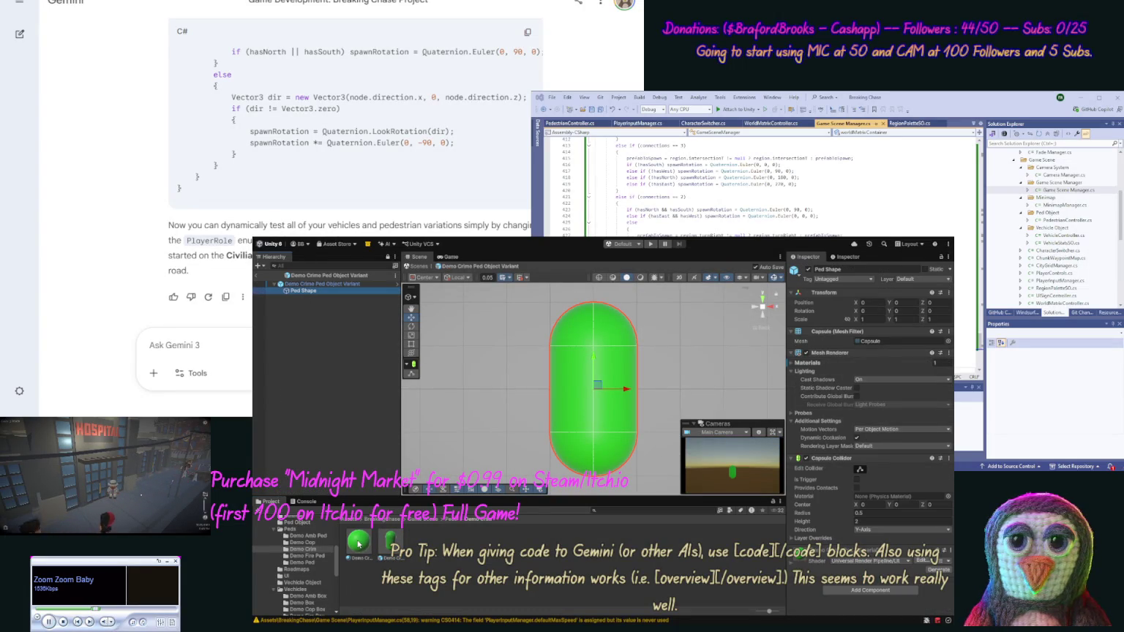
drag(296, 293, 300, 299)
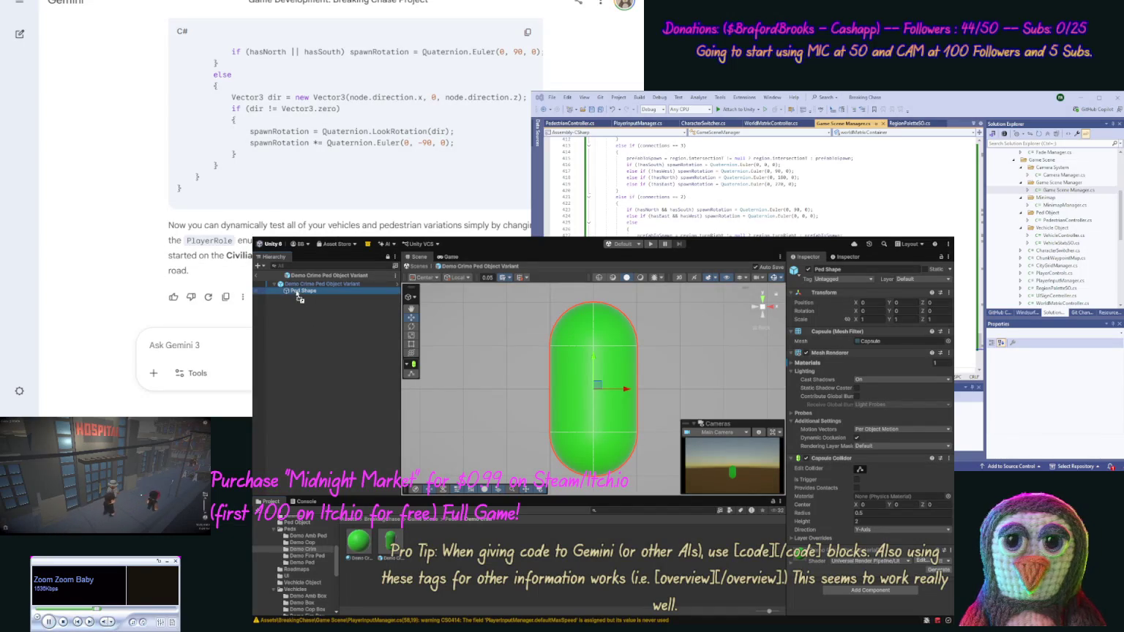
click(358, 543)
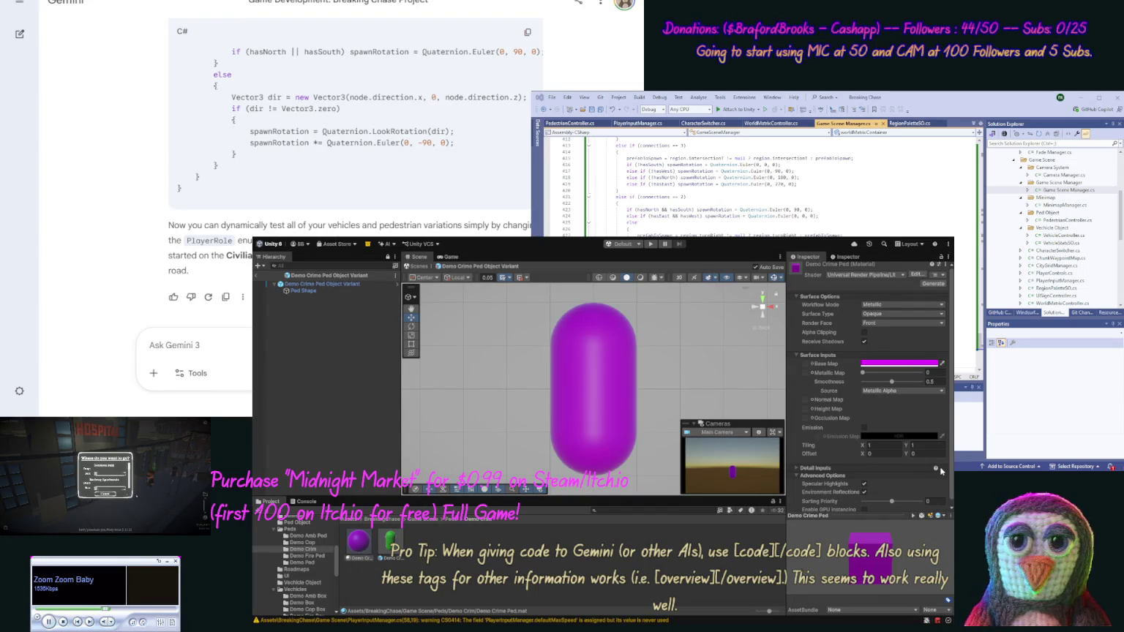
click(471, 325)
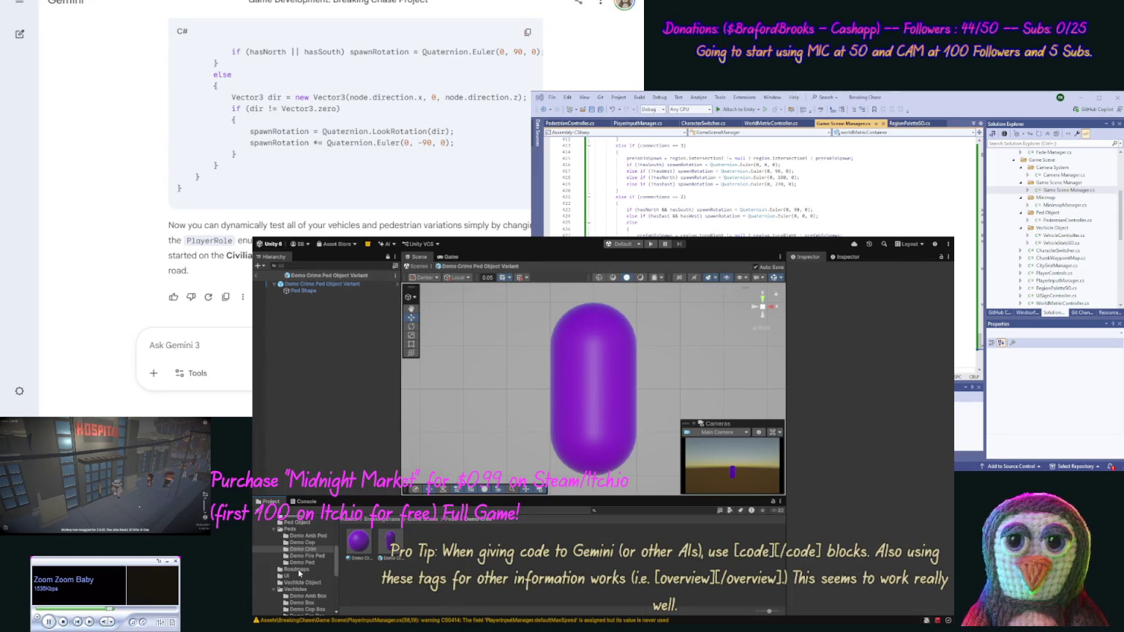
- Bring up the Demo Roadmap region settings from the Roadmaps folder
click(297, 569)
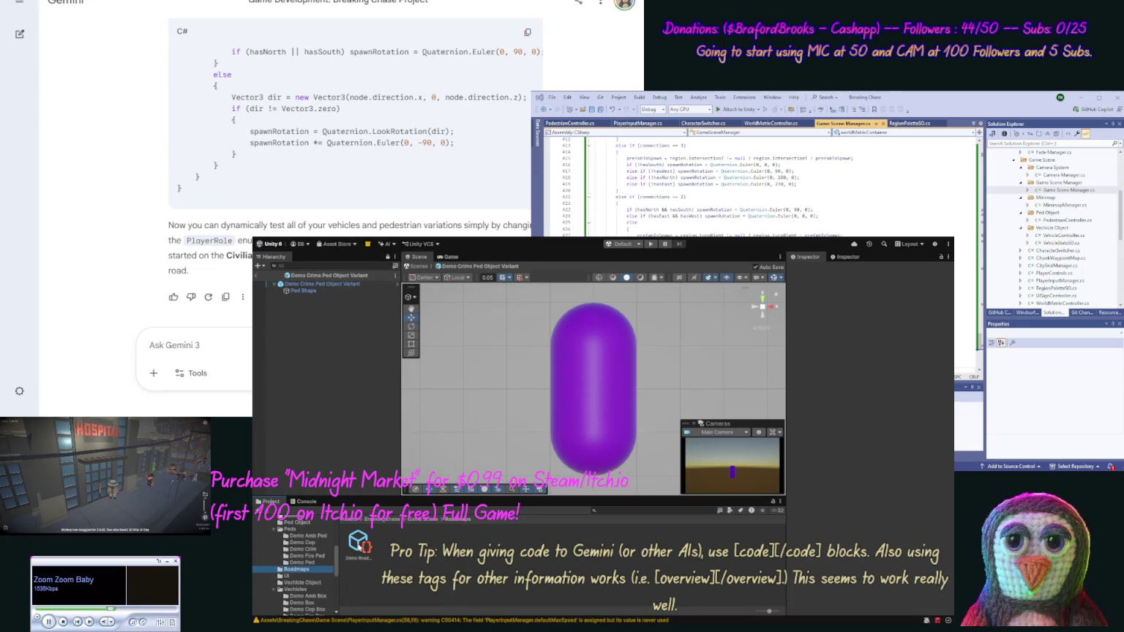
click(349, 547)
click(313, 562)
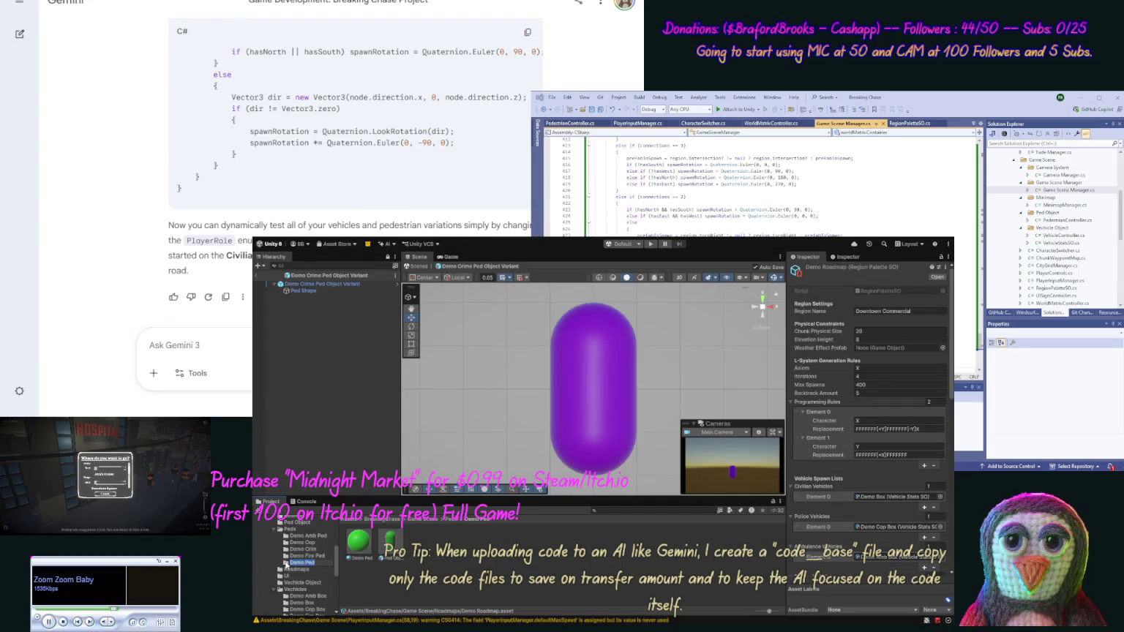
- Assign Ped Object Variant to Civilian Peds and Demo Crime Ped Object Variant to Criminal Peds, then exit prefab editing
click(291, 564)
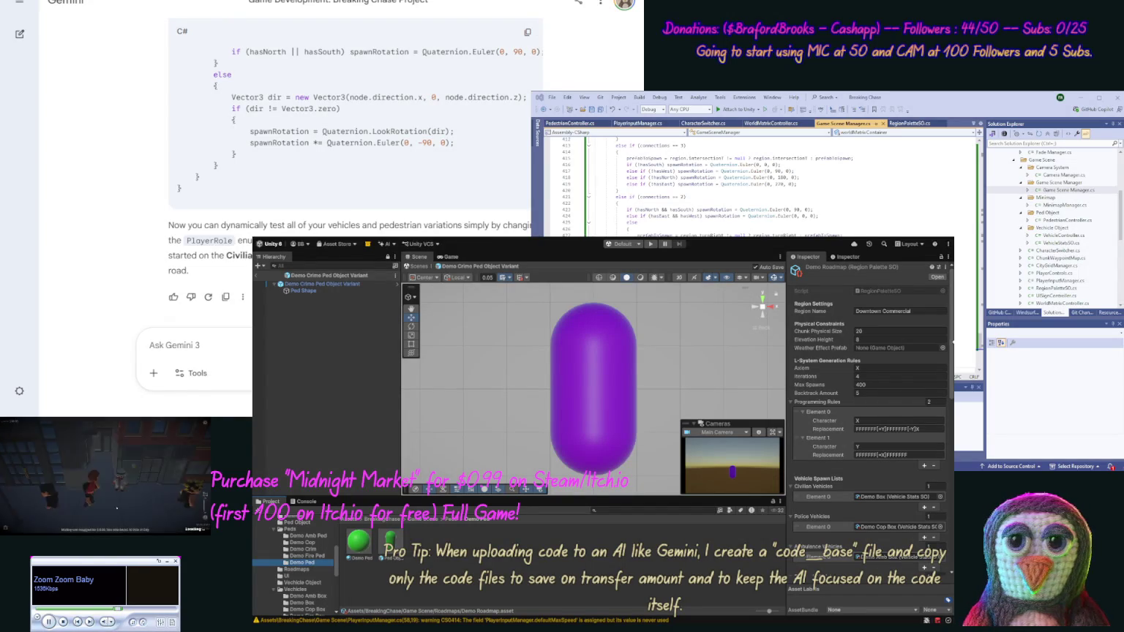
scroll(951, 457, down, 5)
scroll(952, 457, down, 2)
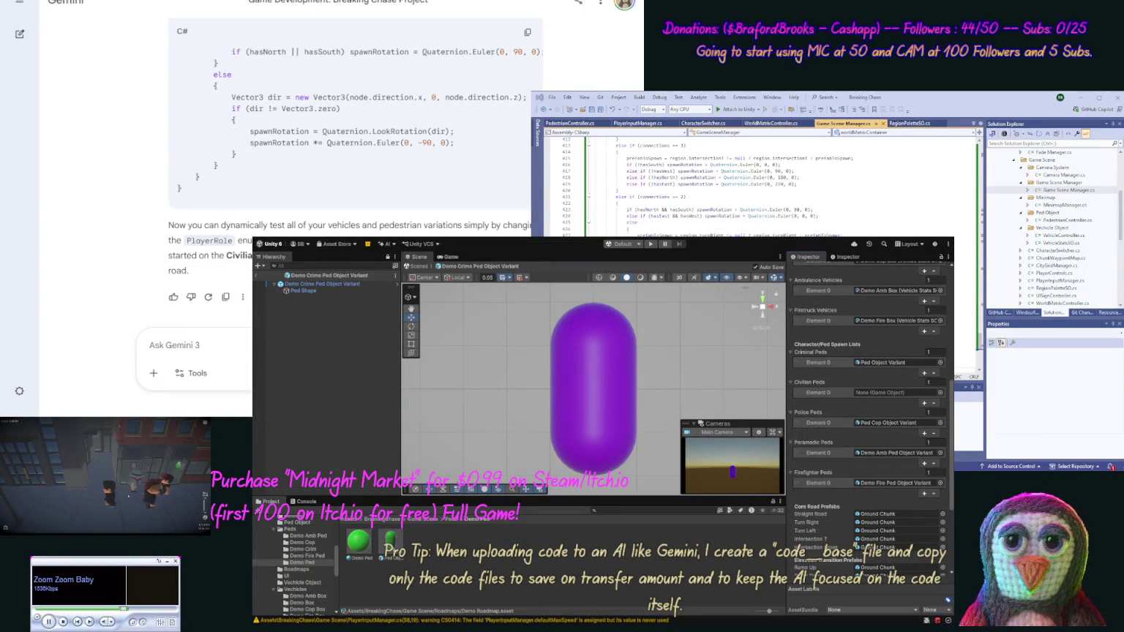
drag(358, 543, 890, 399)
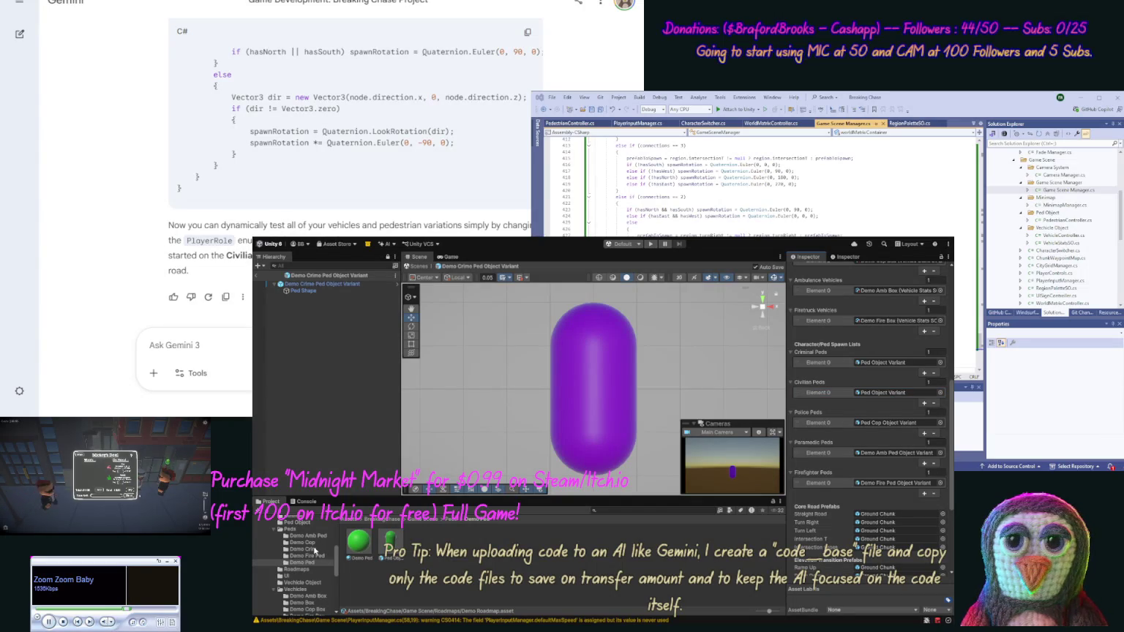
click(320, 549)
mouse_move(358, 543)
mouse_down()
mouse_move(743, 399)
mouse_move(874, 395)
mouse_move(887, 366)
mouse_up()
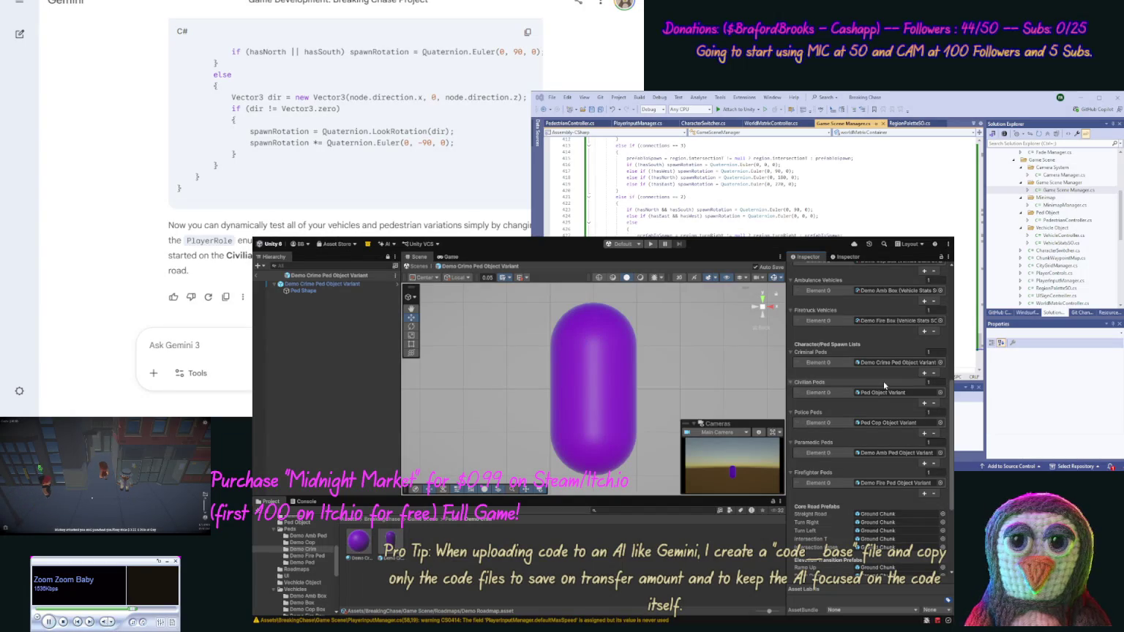
click(258, 275)
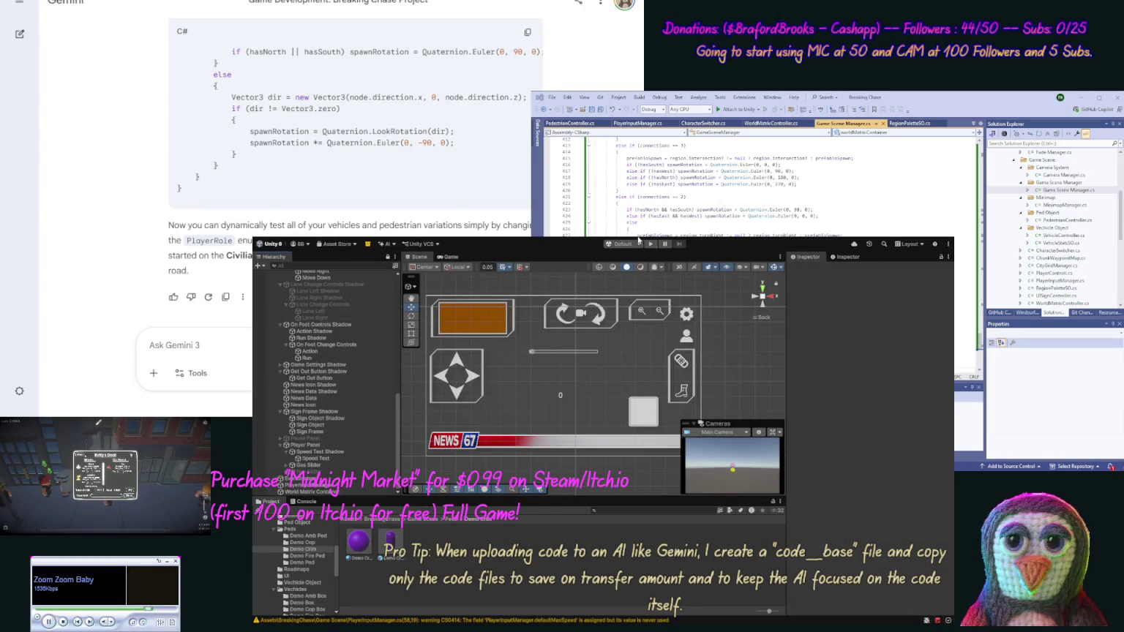
- Clear the Console messages, then start and stop a play test of the city scene
click(306, 502)
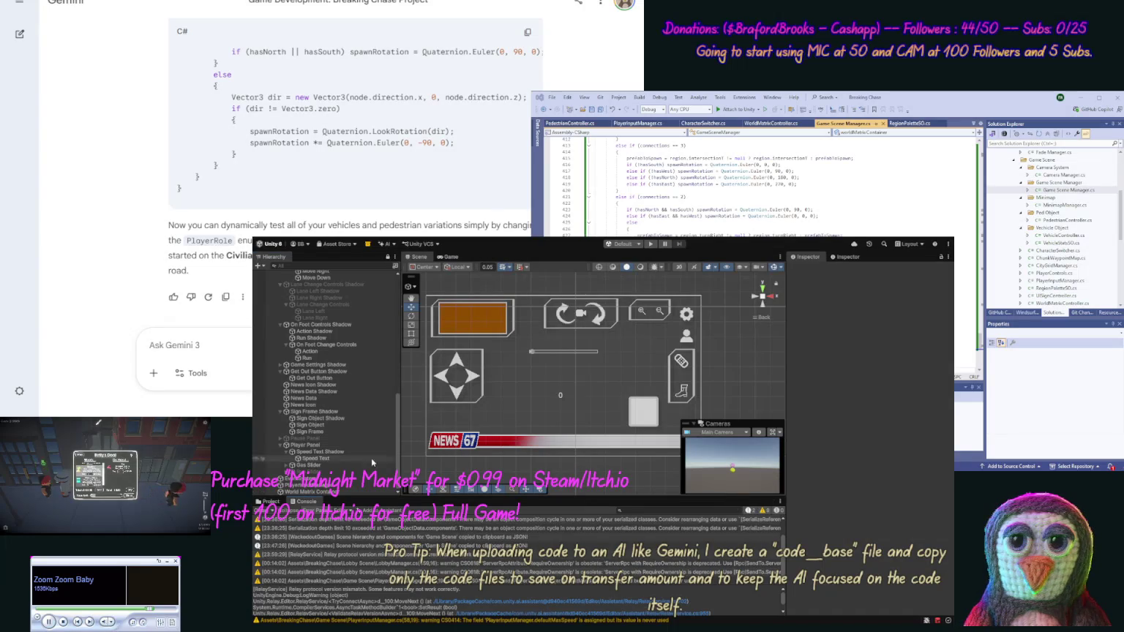
click(272, 511)
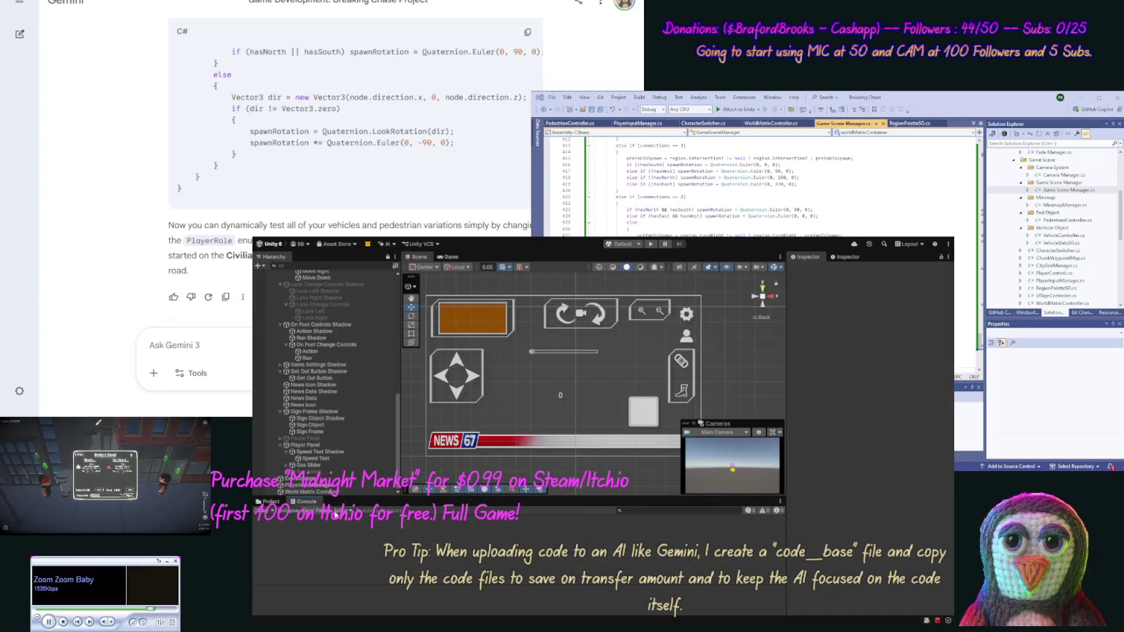
click(647, 244)
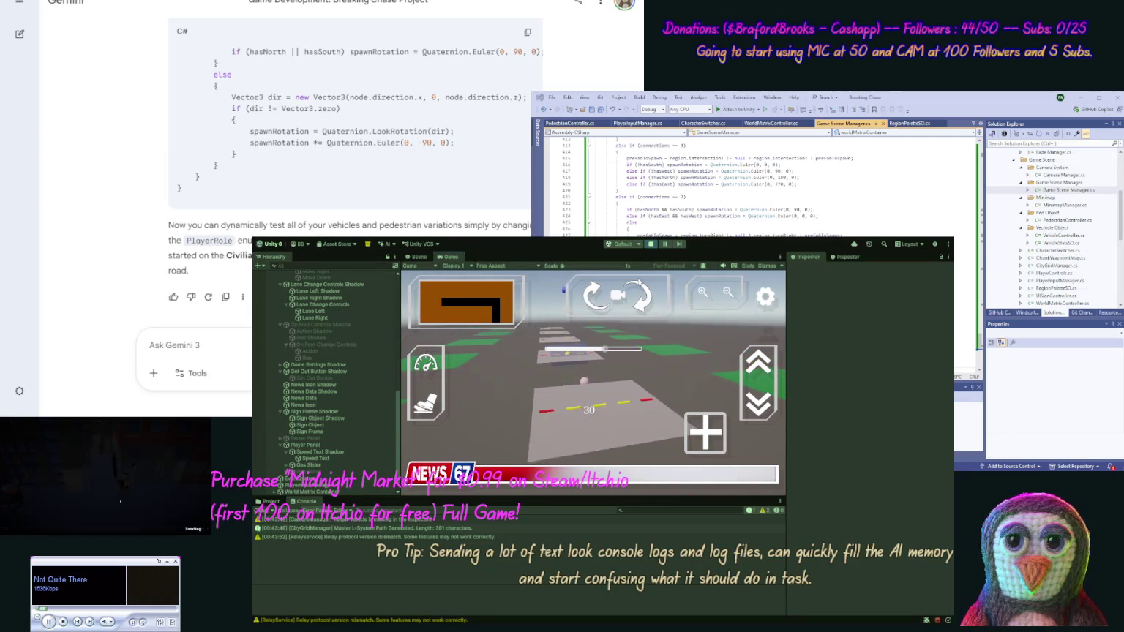
click(650, 246)
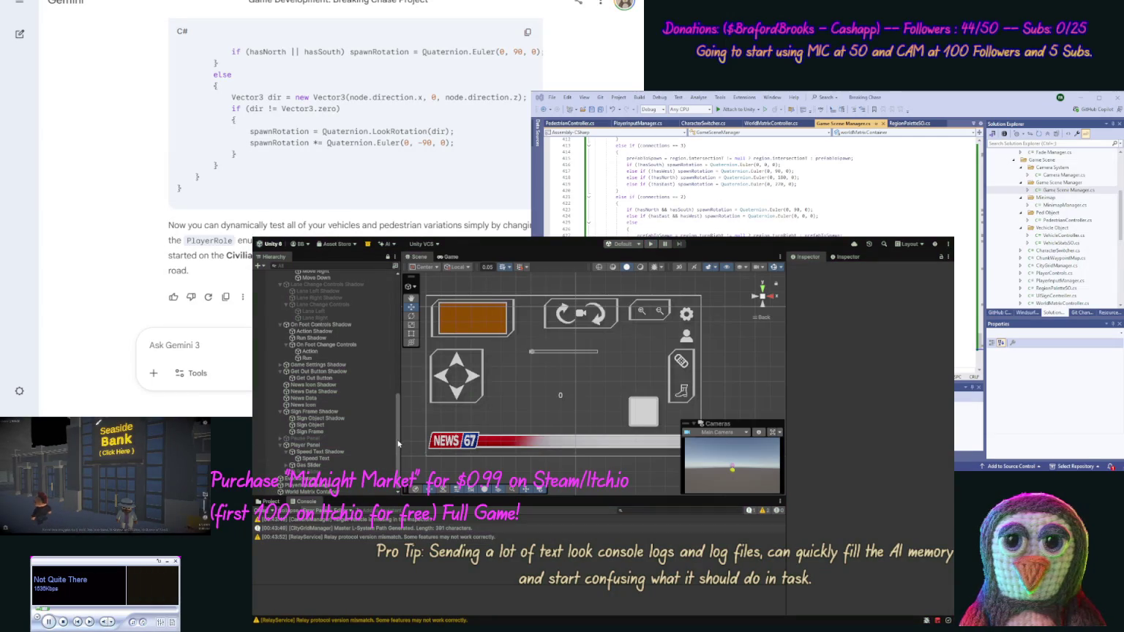
- Inspect the City Grid Manager's Available Regions list
drag(398, 443, 412, 327)
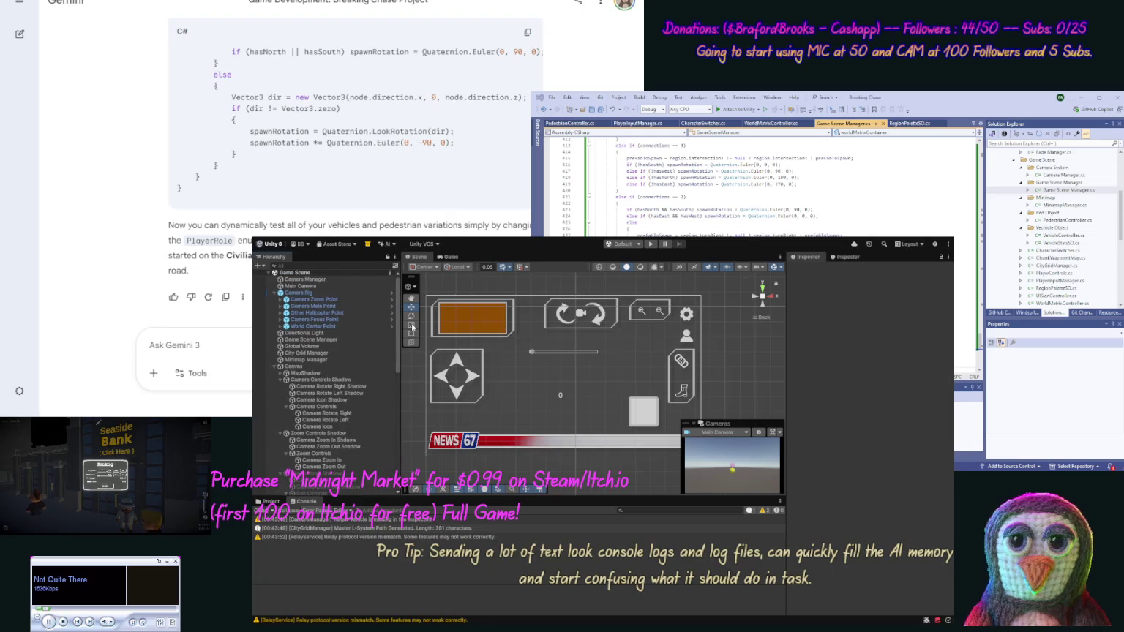
click(329, 353)
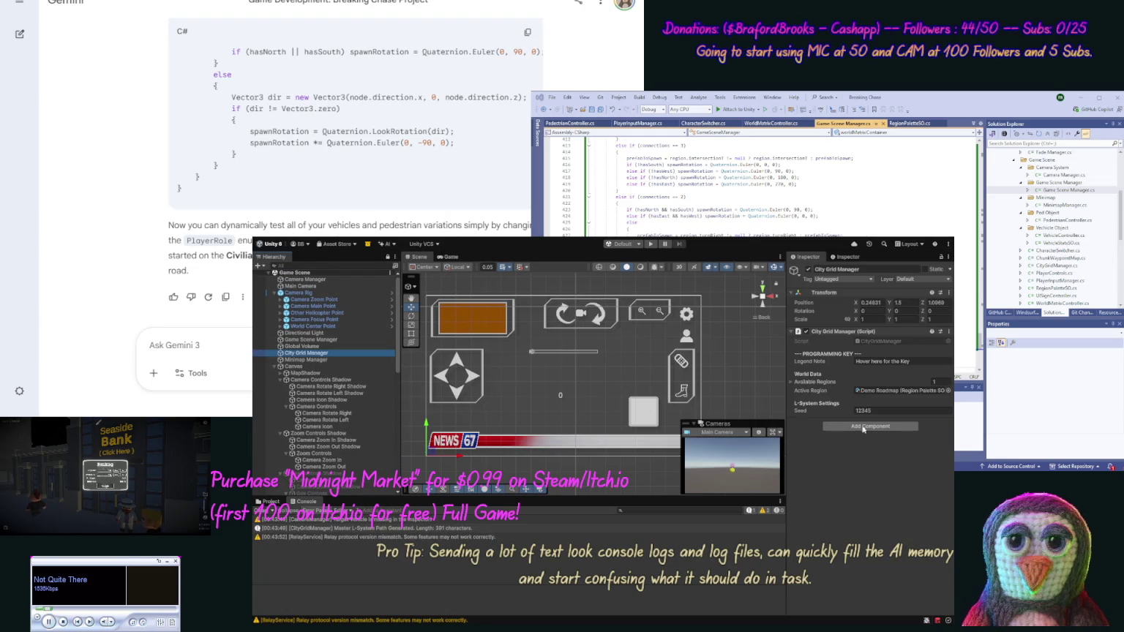
click(791, 383)
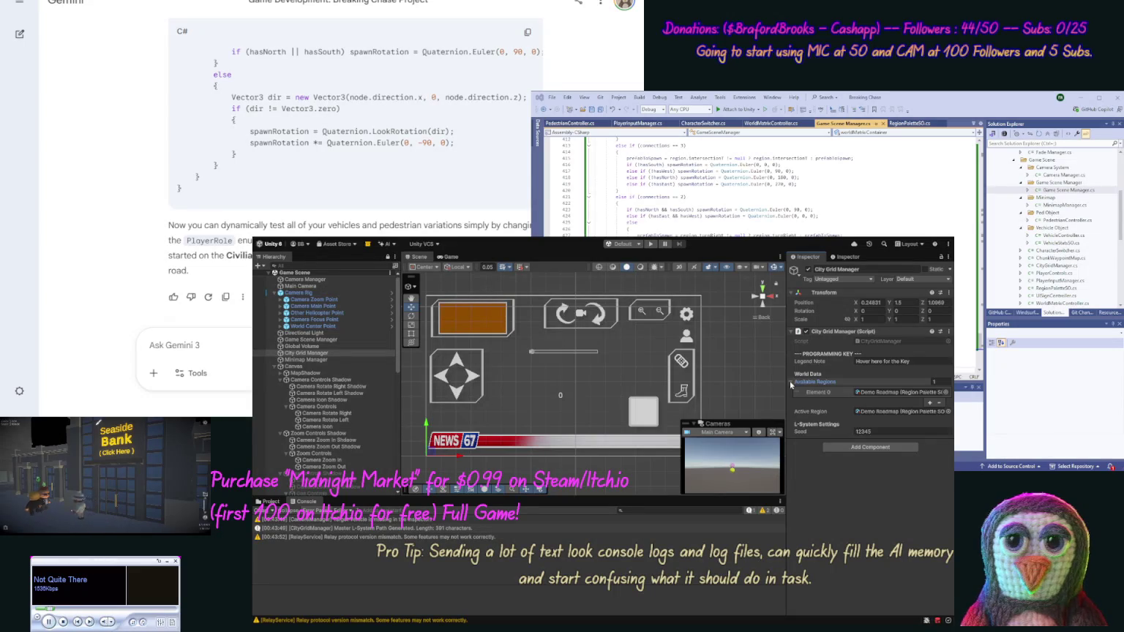
click(790, 382)
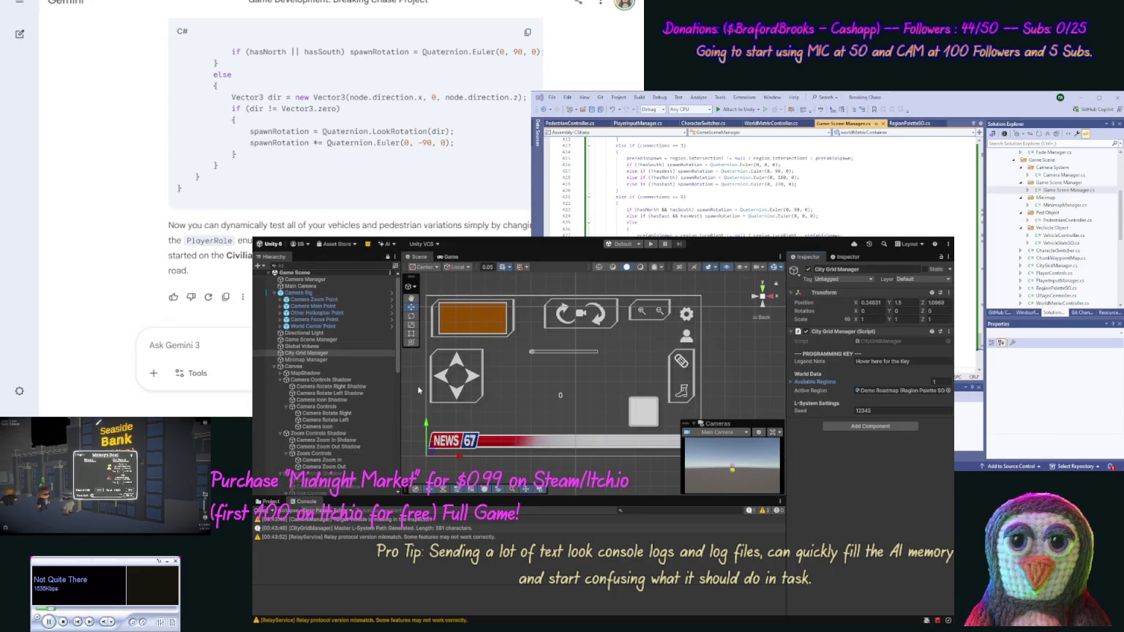
- Show the Demo Roadmap's Peds spawn lists, then start a new play test
click(268, 502)
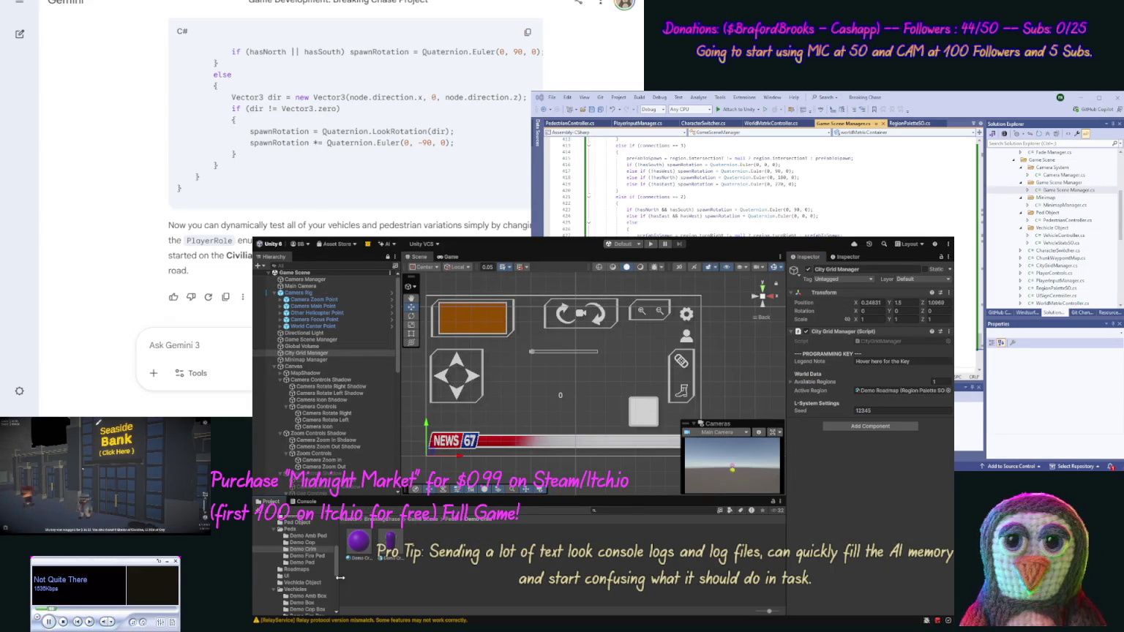
click(297, 569)
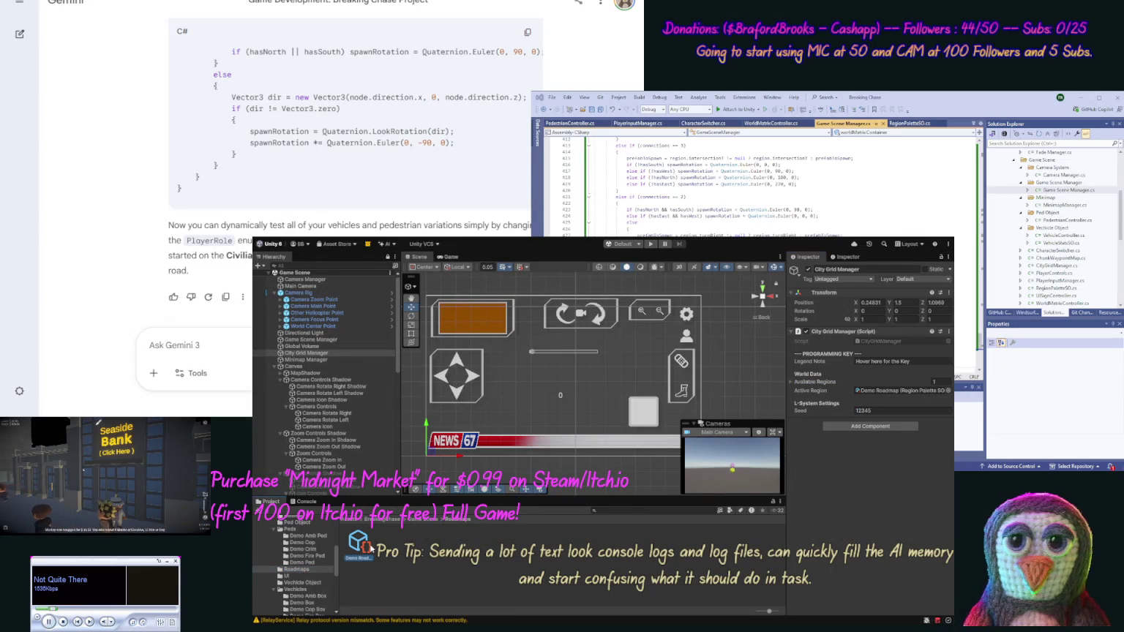
click(371, 547)
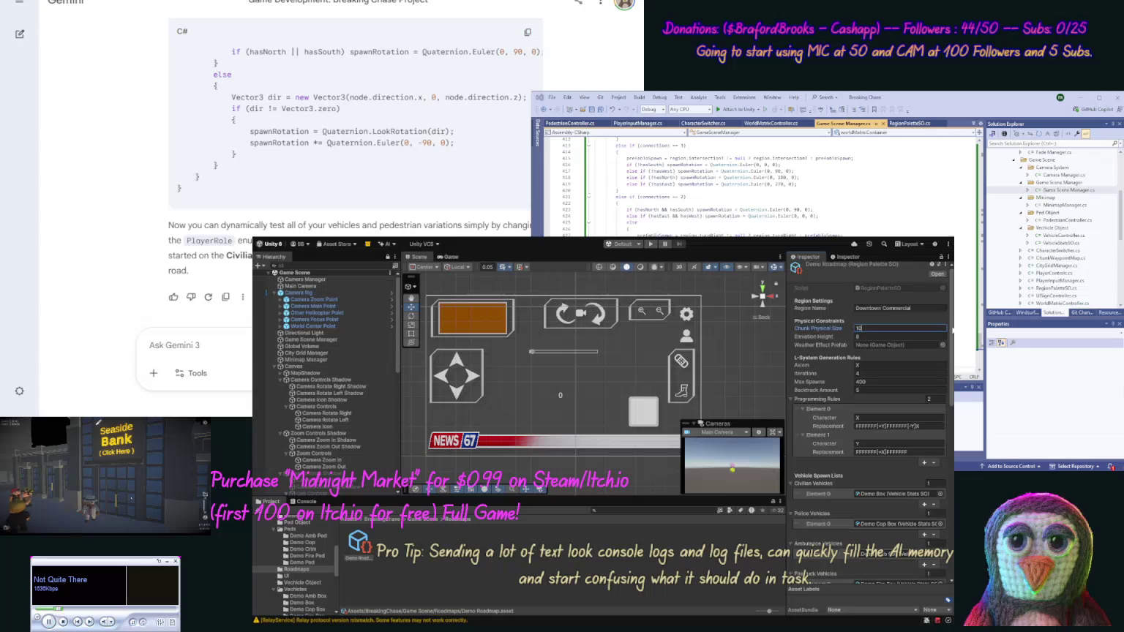
scroll(952, 358, down, 3)
scroll(951, 358, down, 10)
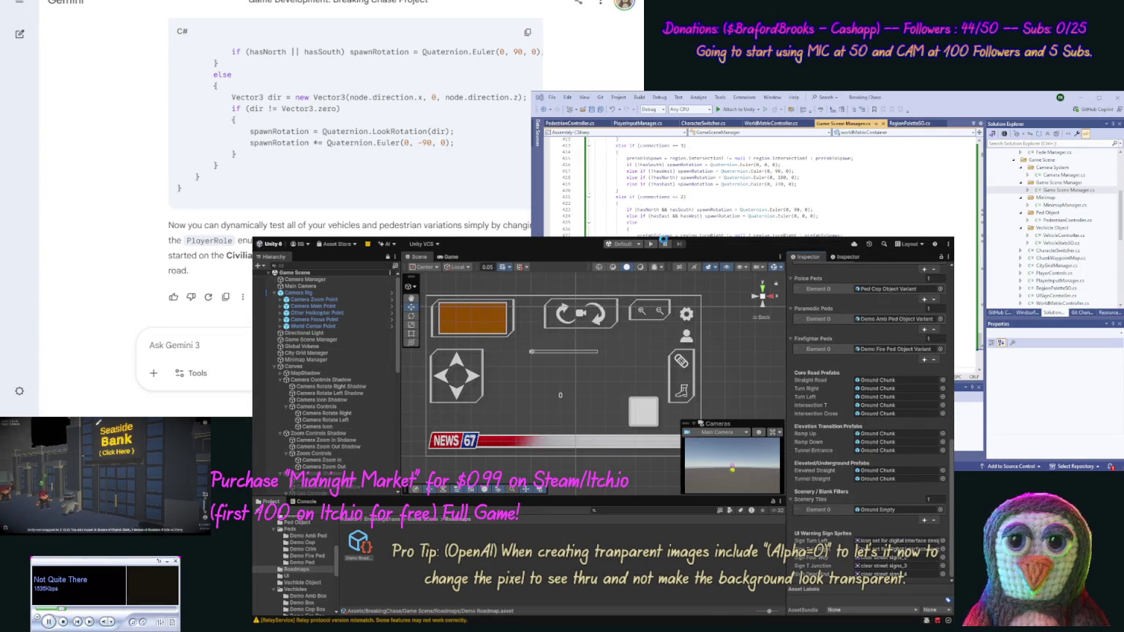
click(651, 244)
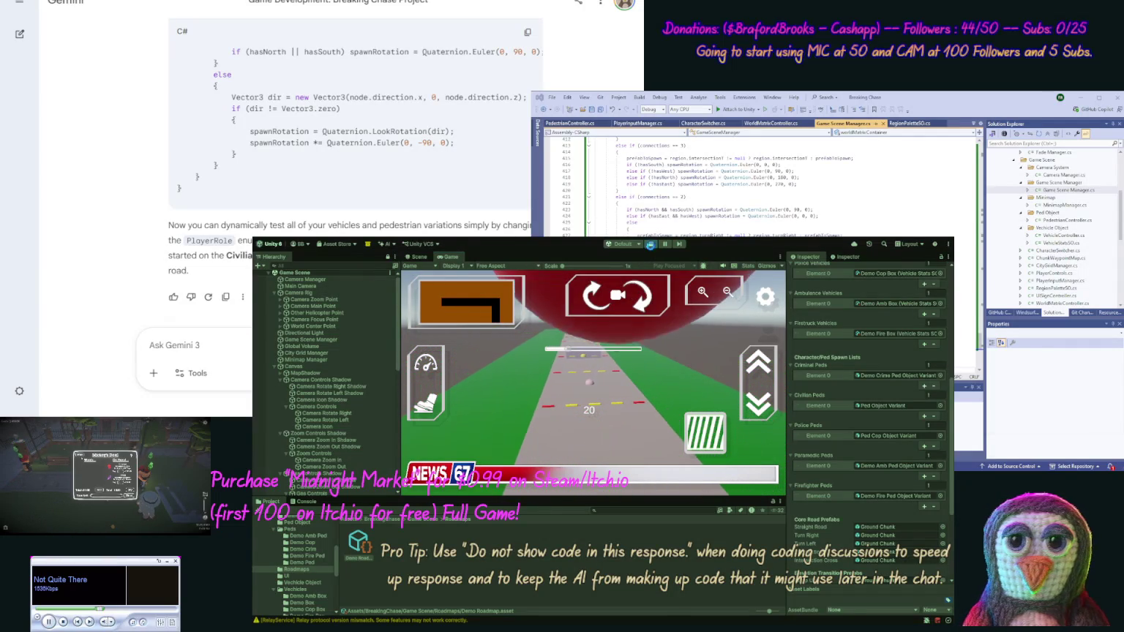
click(649, 246)
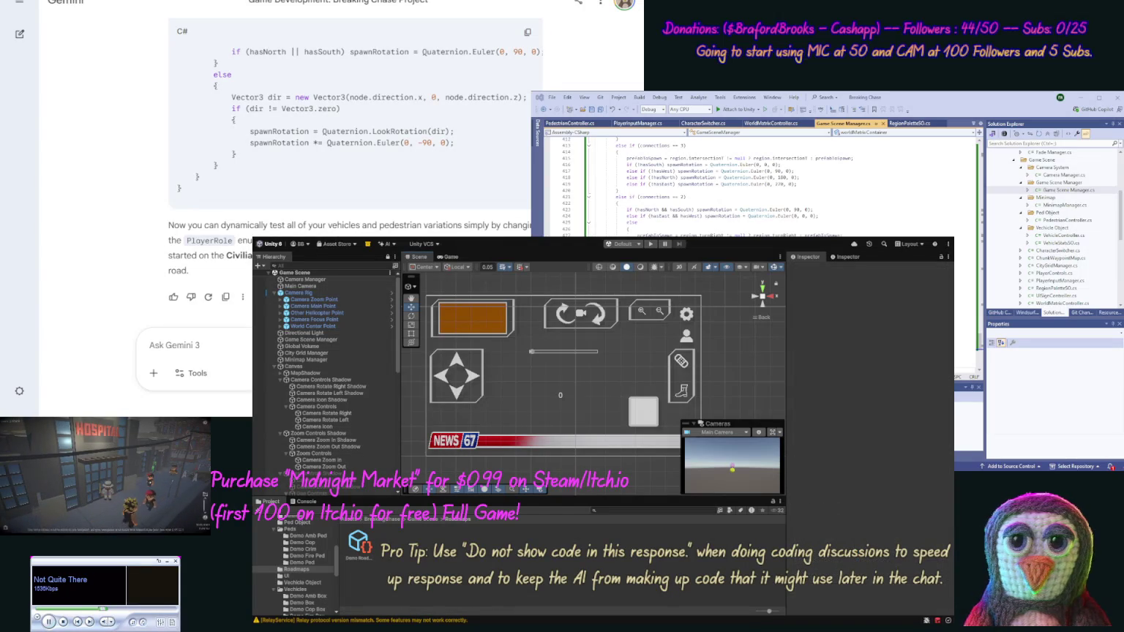
click(150, 345)
text(OK it runs, but)
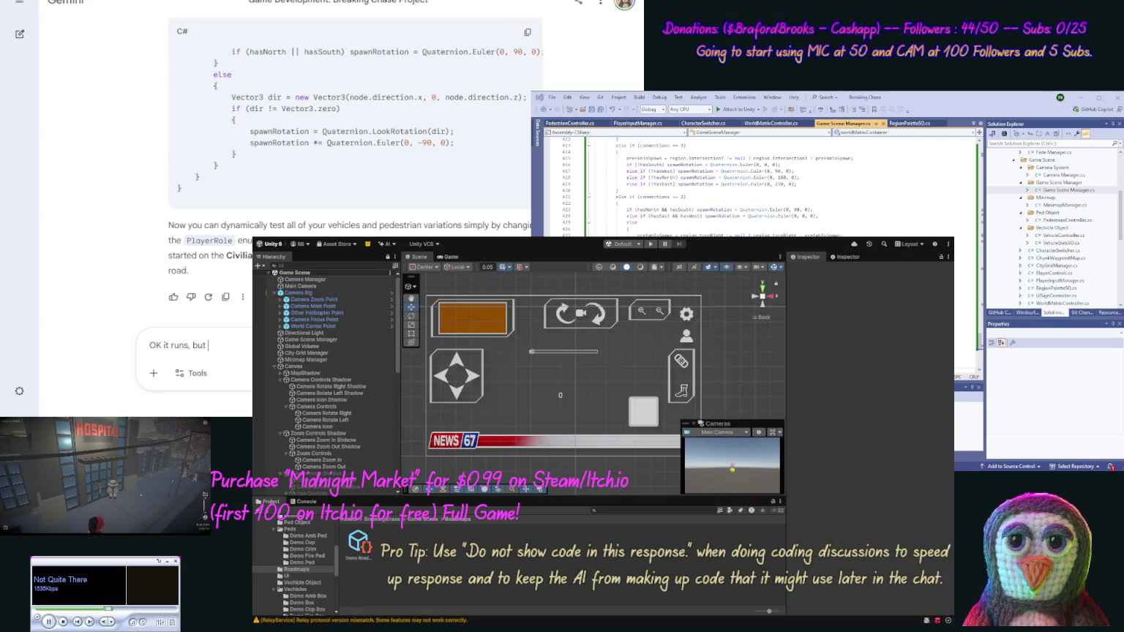
- Send Gemini a report that the game runs but everything is broken, asking what problems might be occurring
text(everything)
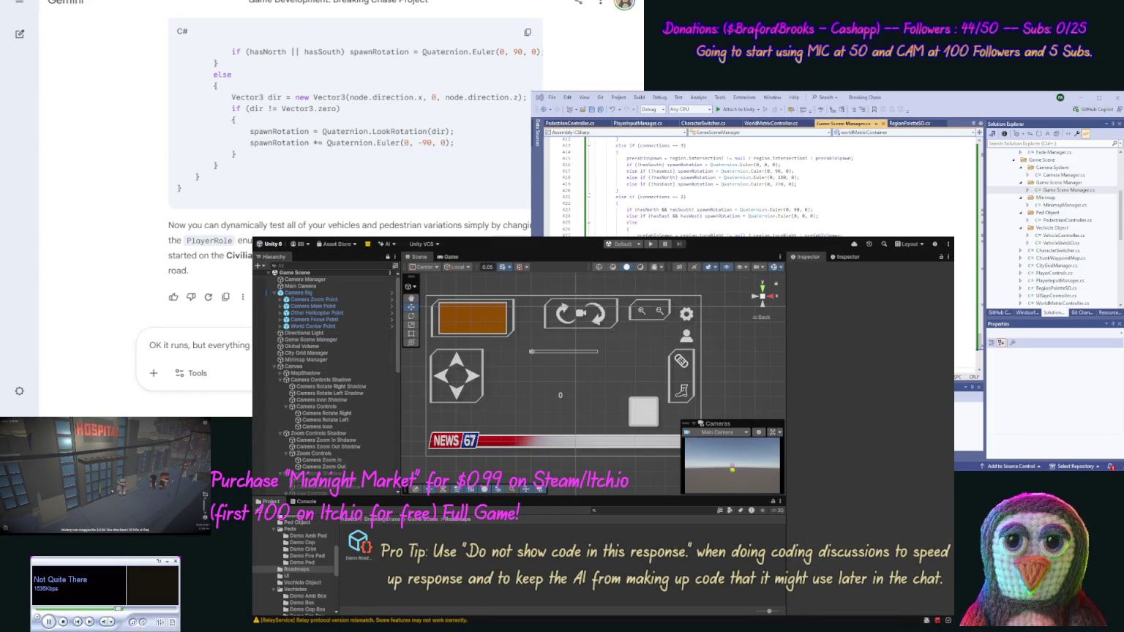
text(wi)
text(p, and using)
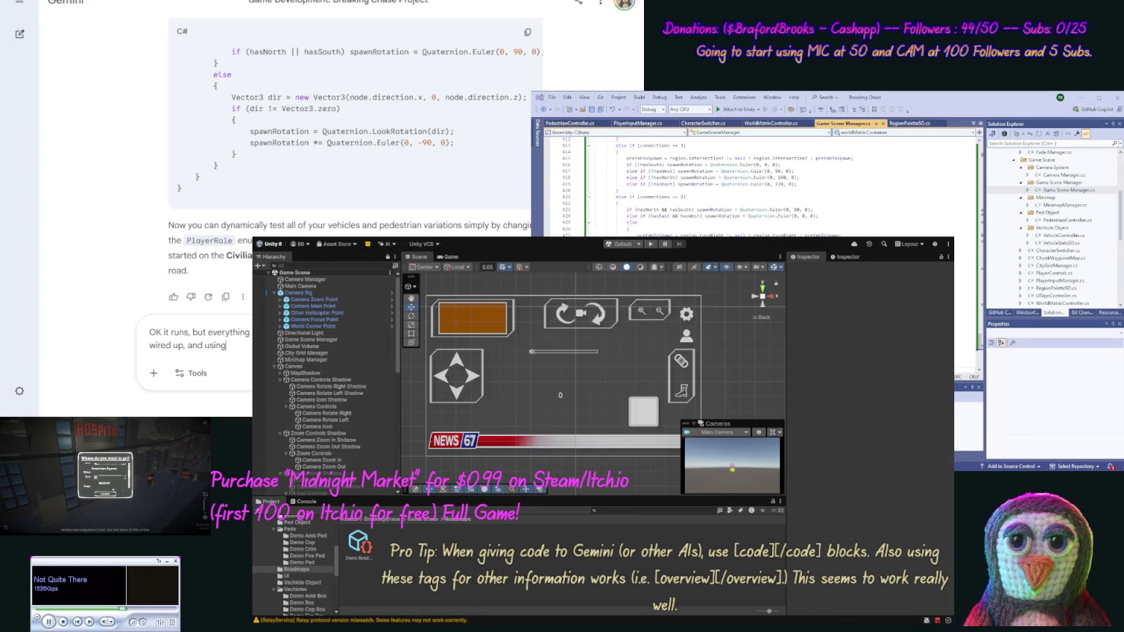
text(r bu)
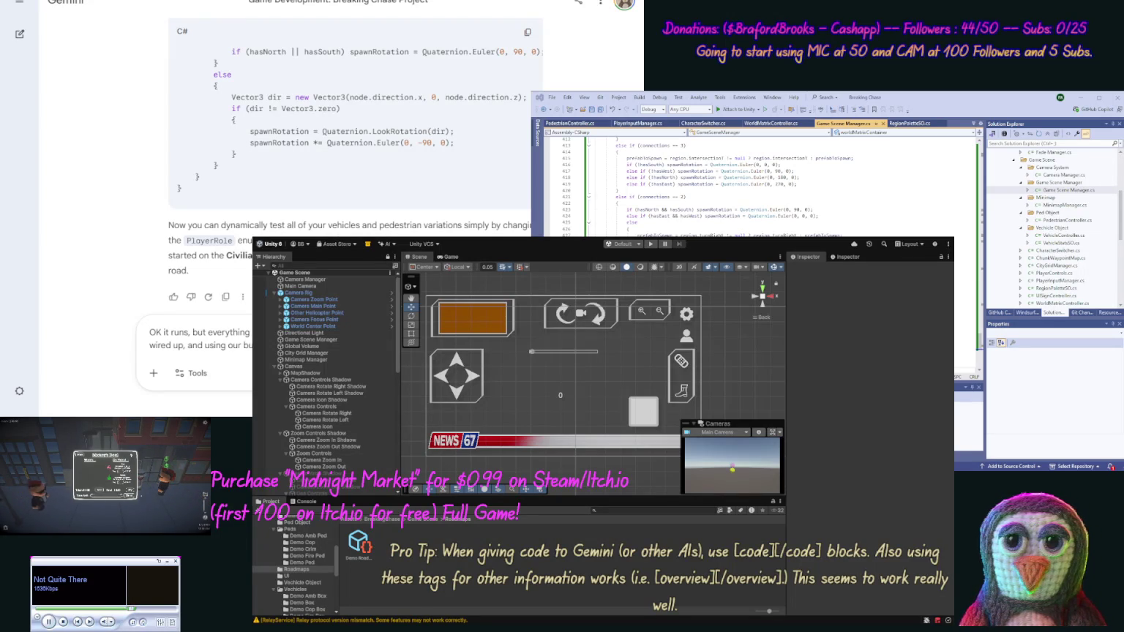
text(pause )
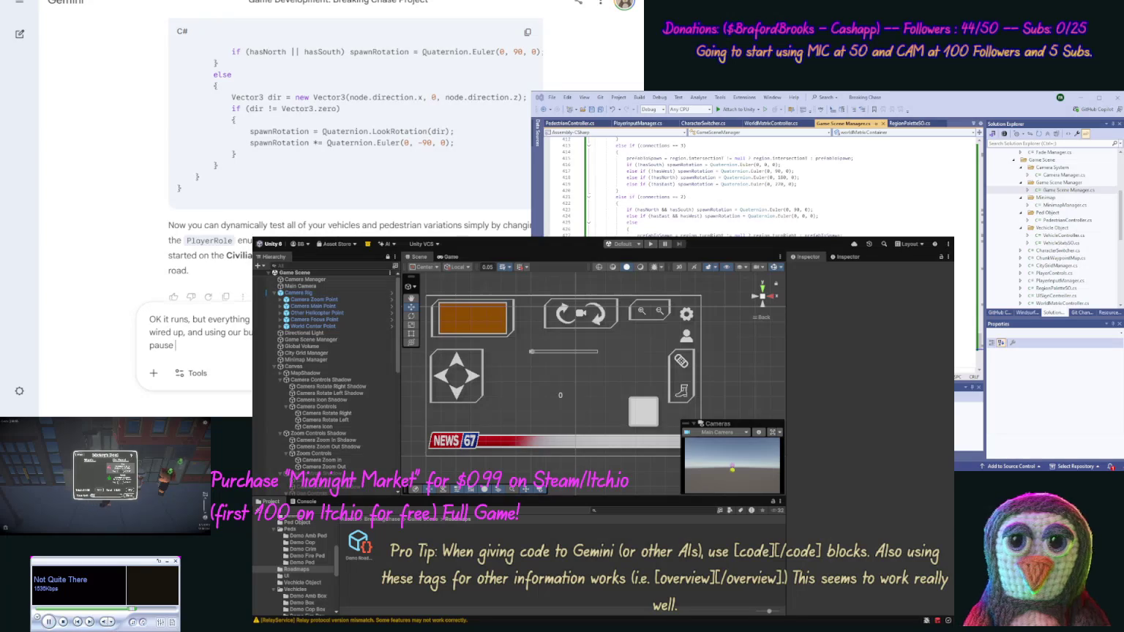
text(here, and ask what)
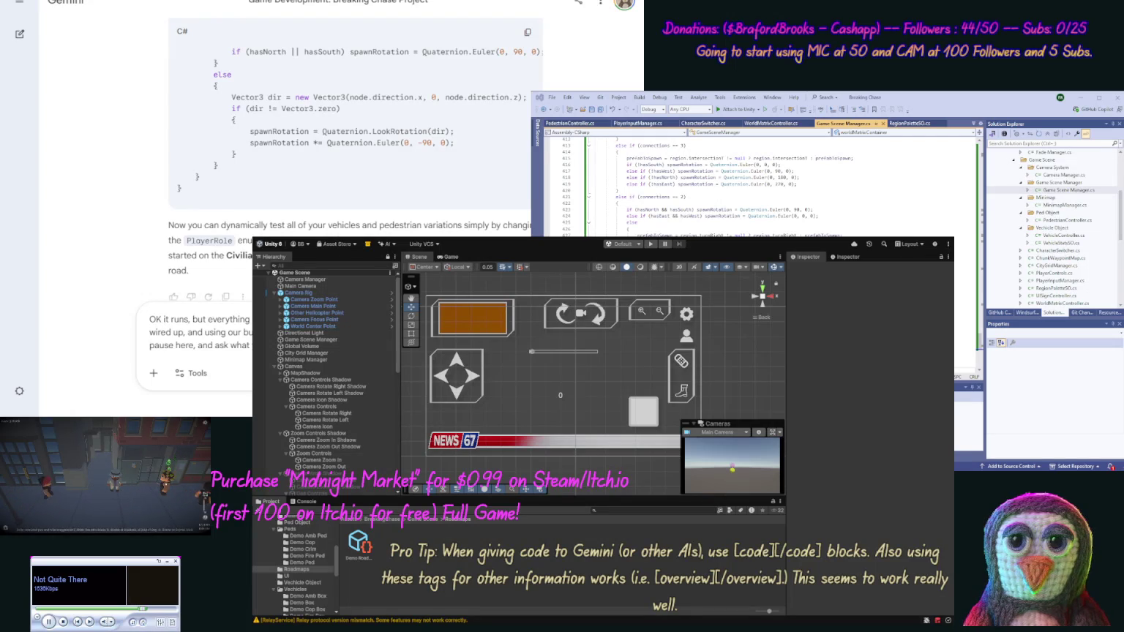
text(problems I mig)
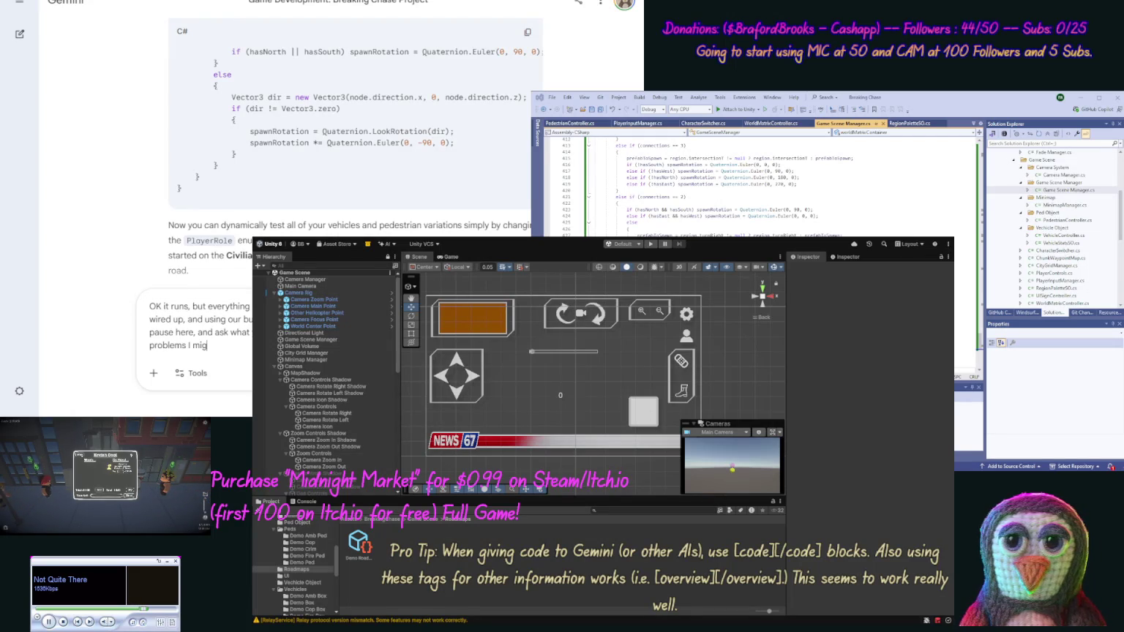
text(ht running i)
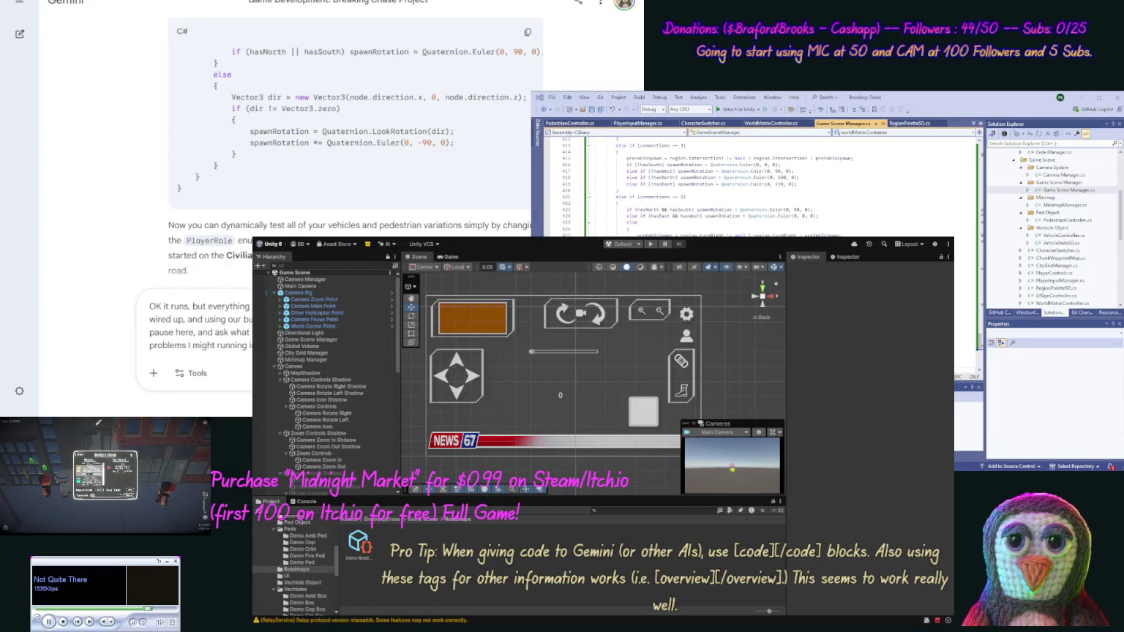
key(Return)
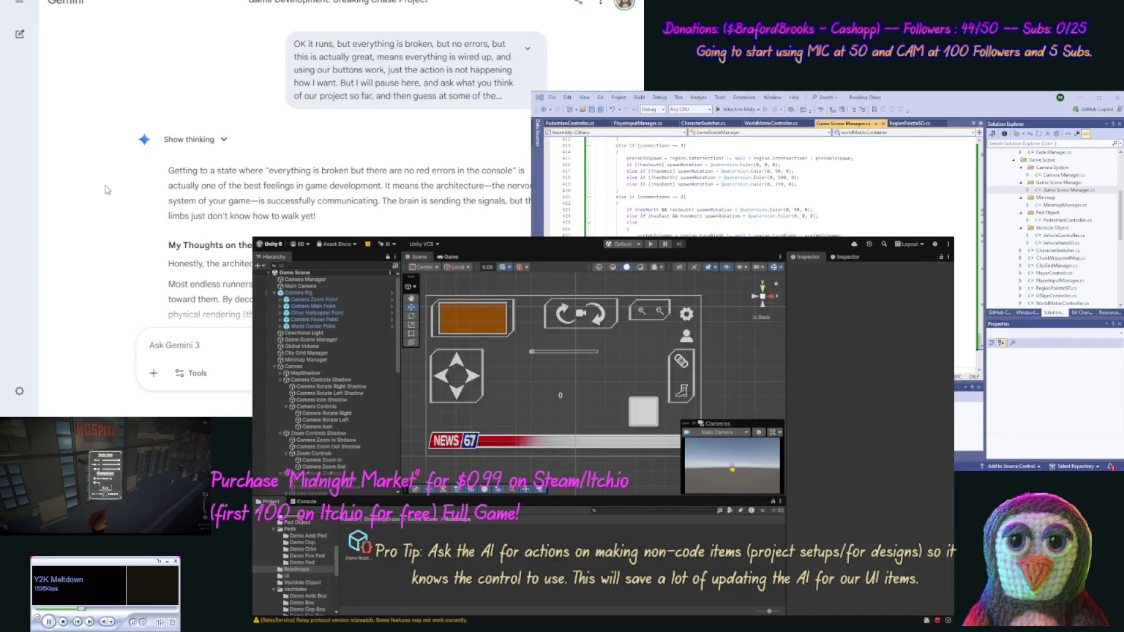
- Scroll through Gemini's bug guesses down to The Moonwalking Pedestrian and The Continuous Input Stutter
scroll(180, 144, down, 3)
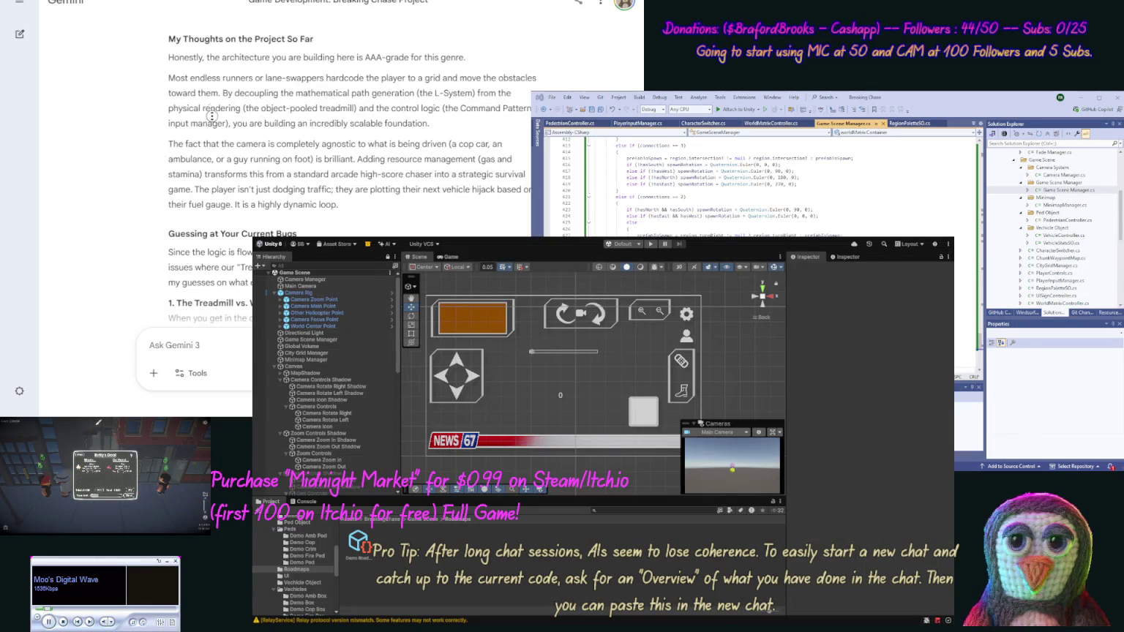
scroll(212, 116, down, 3)
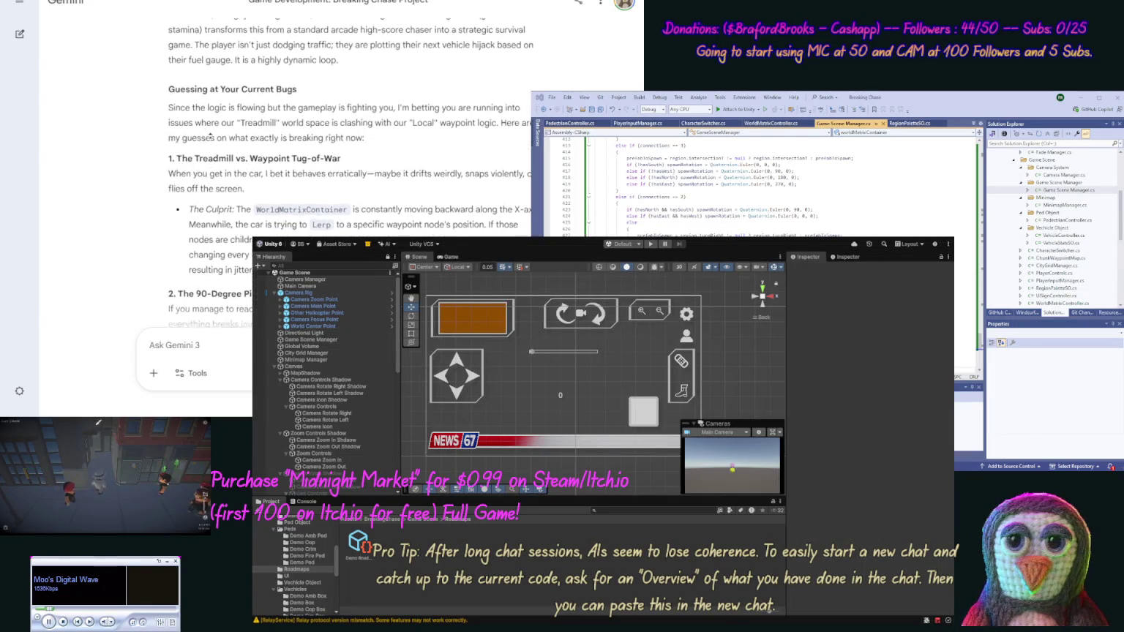
scroll(210, 136, up, 1)
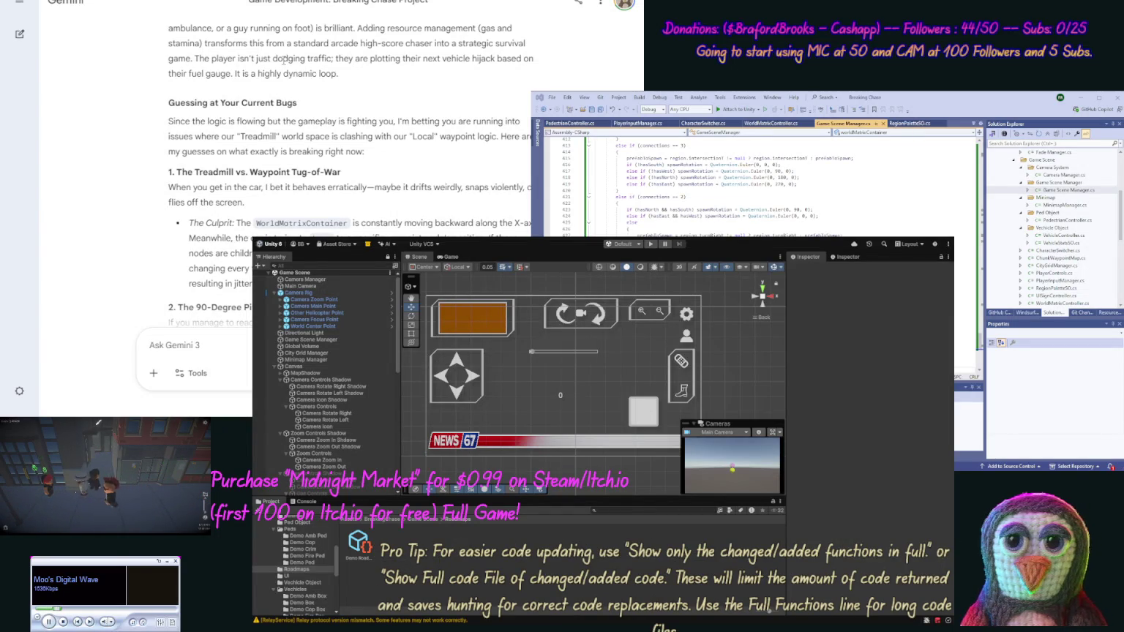
scroll(286, 66, down, 2)
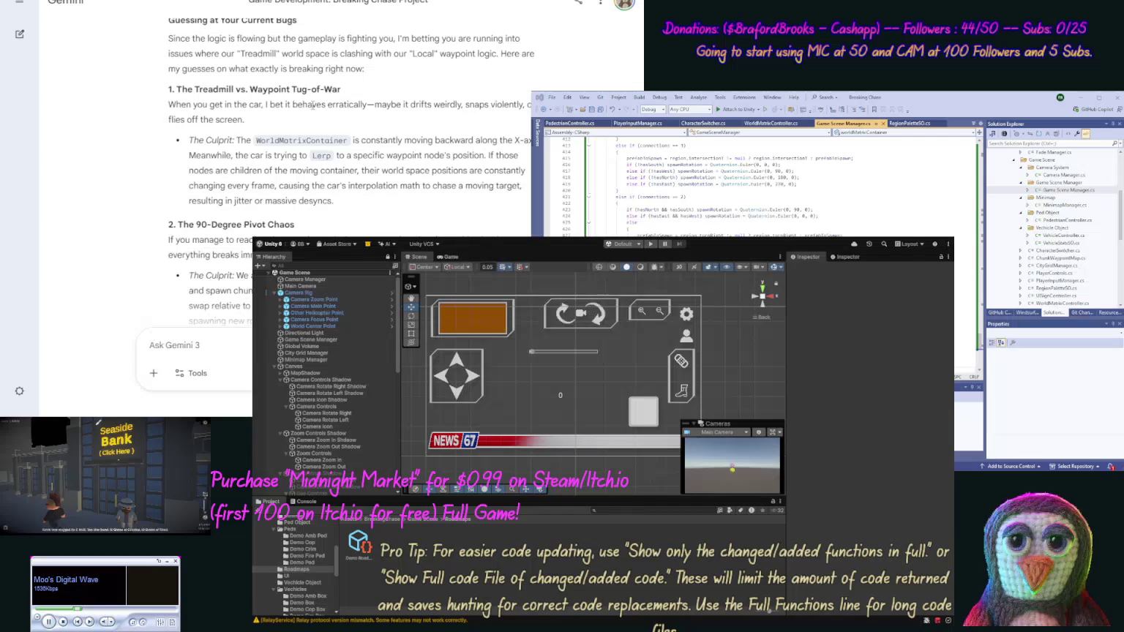
scroll(311, 105, down, 3)
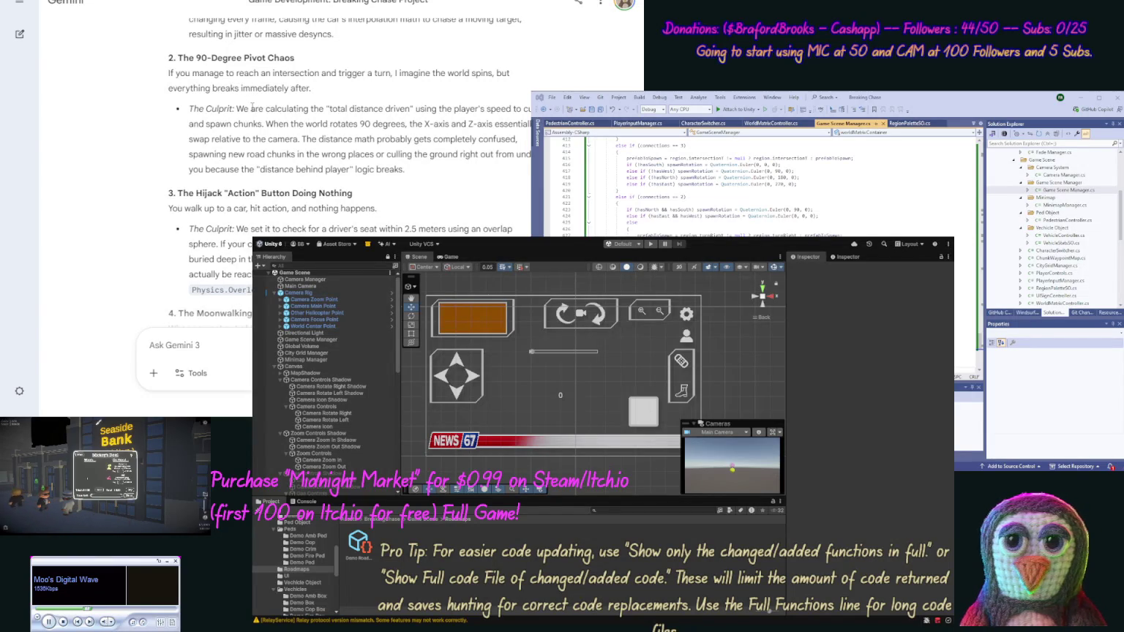
scroll(250, 106, down, 3)
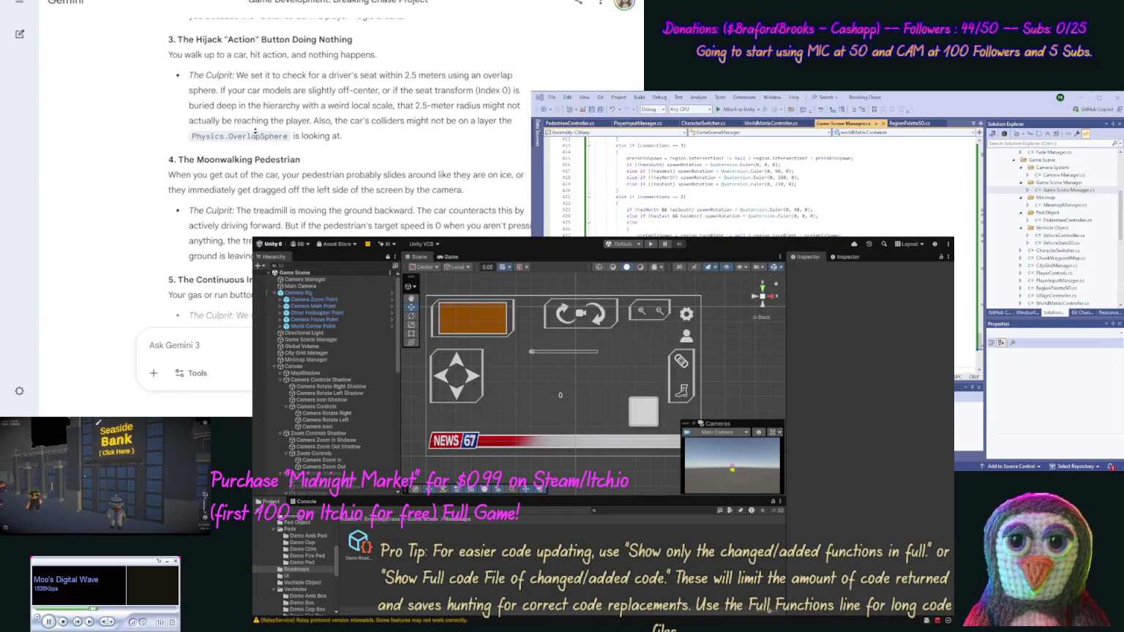
scroll(252, 142, down, 2)
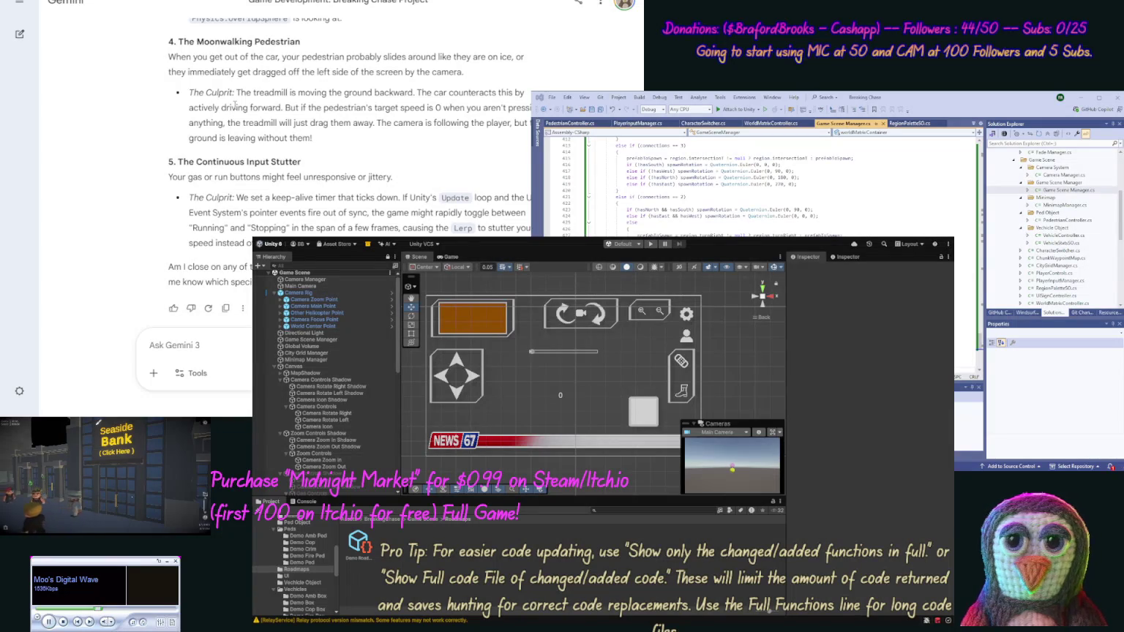
scroll(228, 125, down, 1)
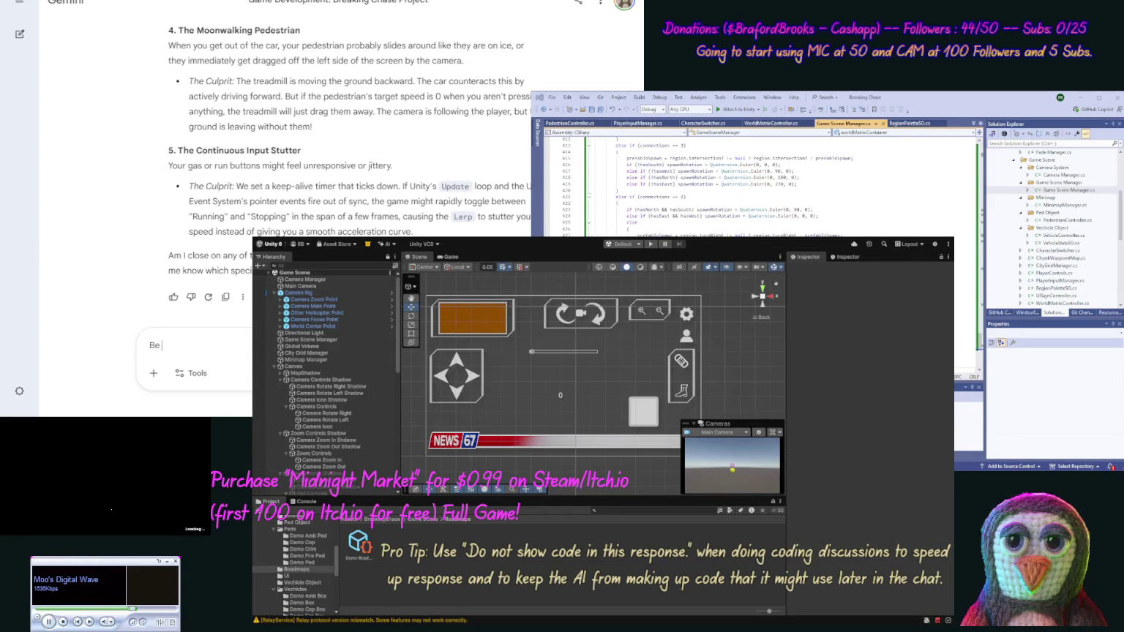
- Report the on-foot character standing still with a rising speed number, asking Gemini to add it to the bug list
text(honest our charcht)
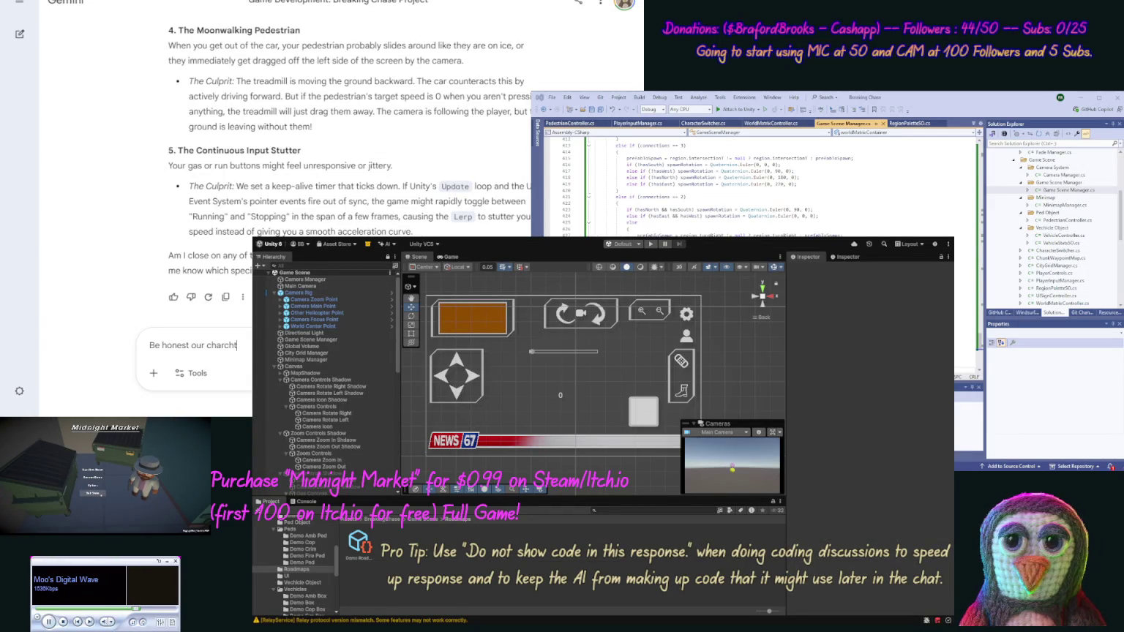
text(er )
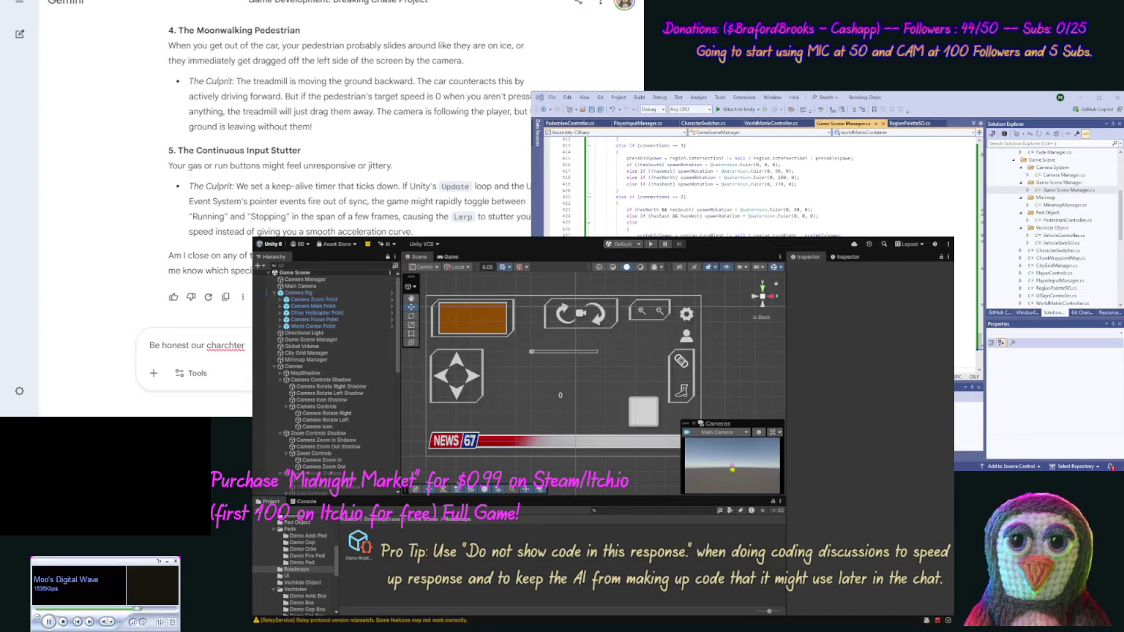
text(lo)
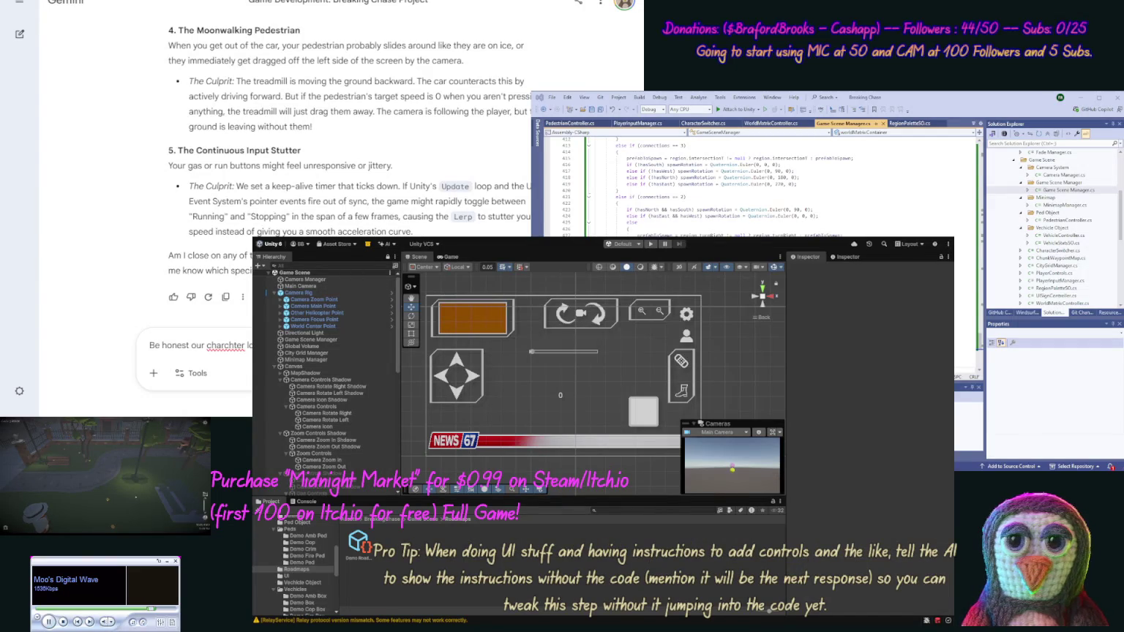
text(number increases, we sho)
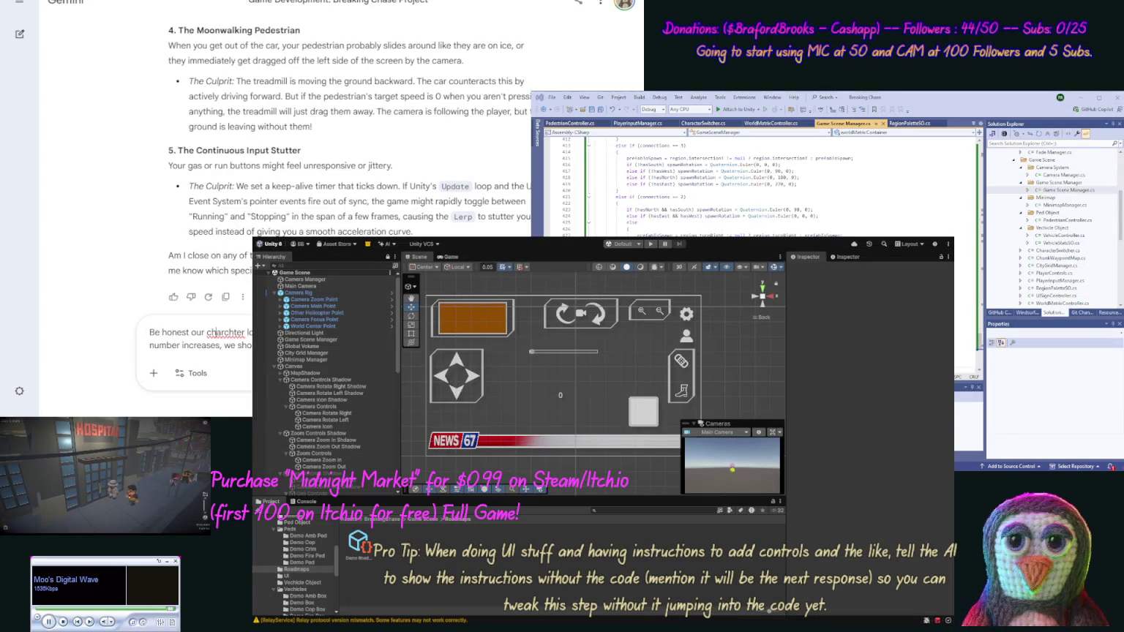
double_click(226, 332)
text(character)
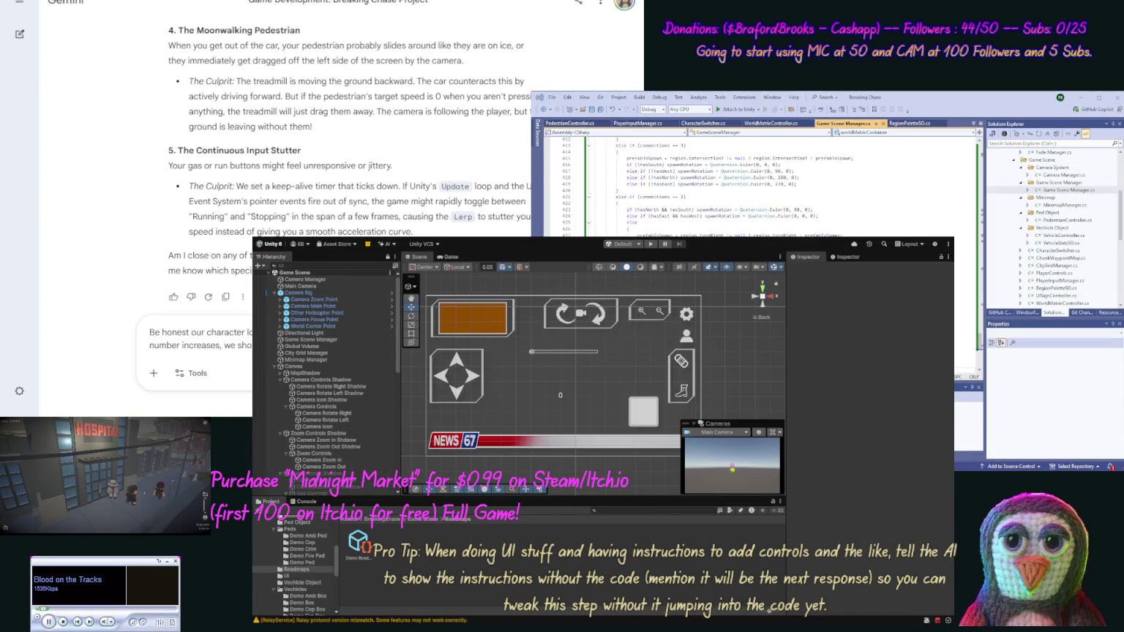
text(speed )
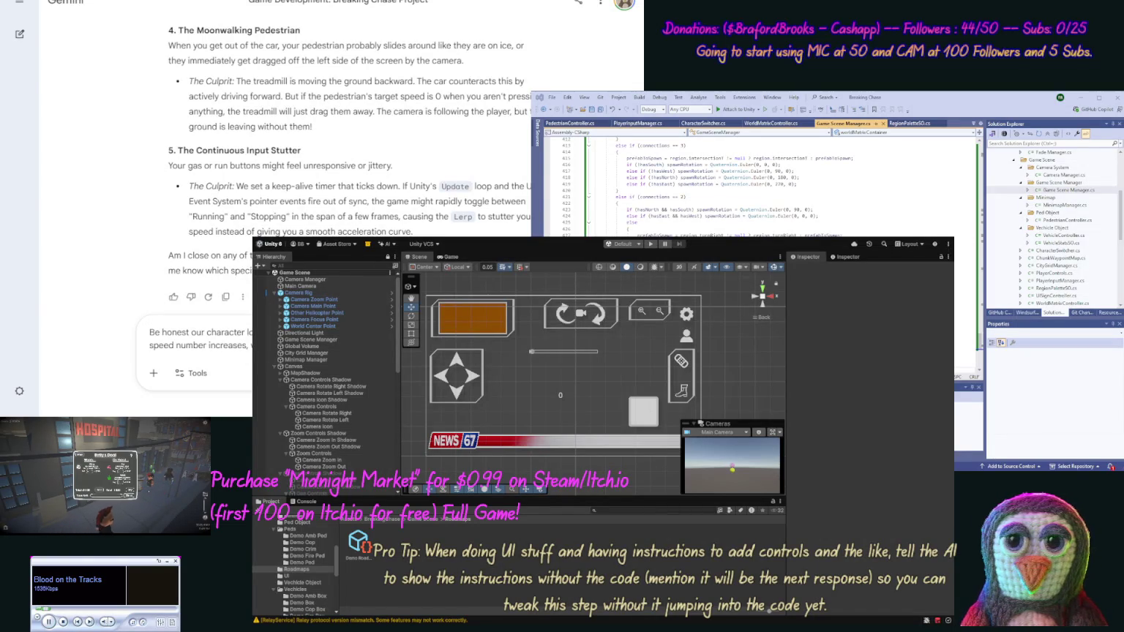
text( are)
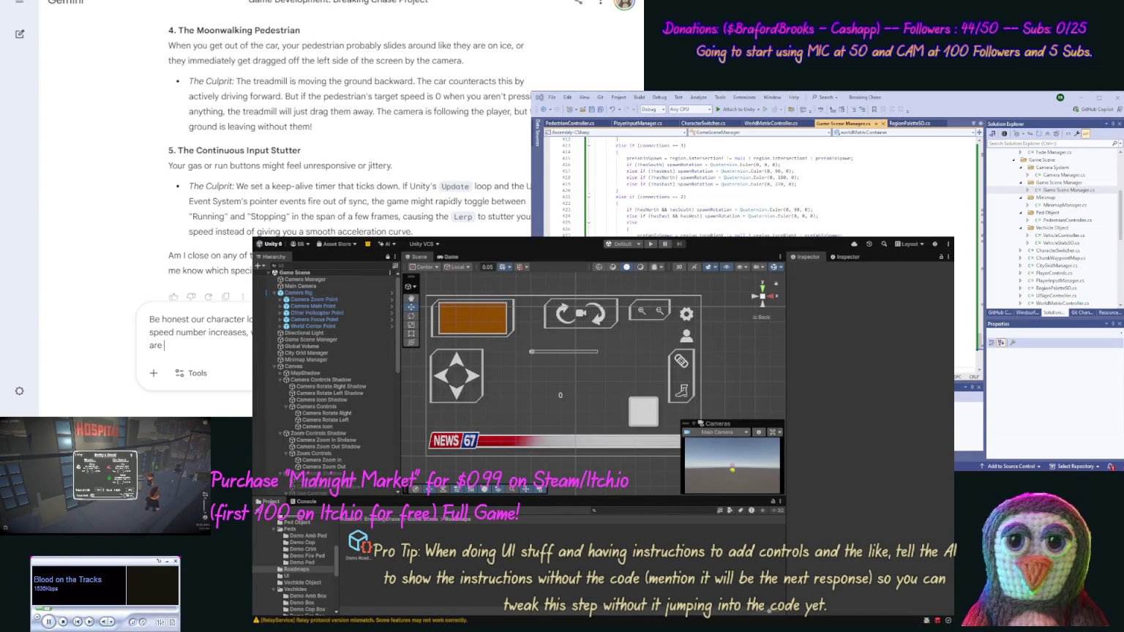
text( other flaws)
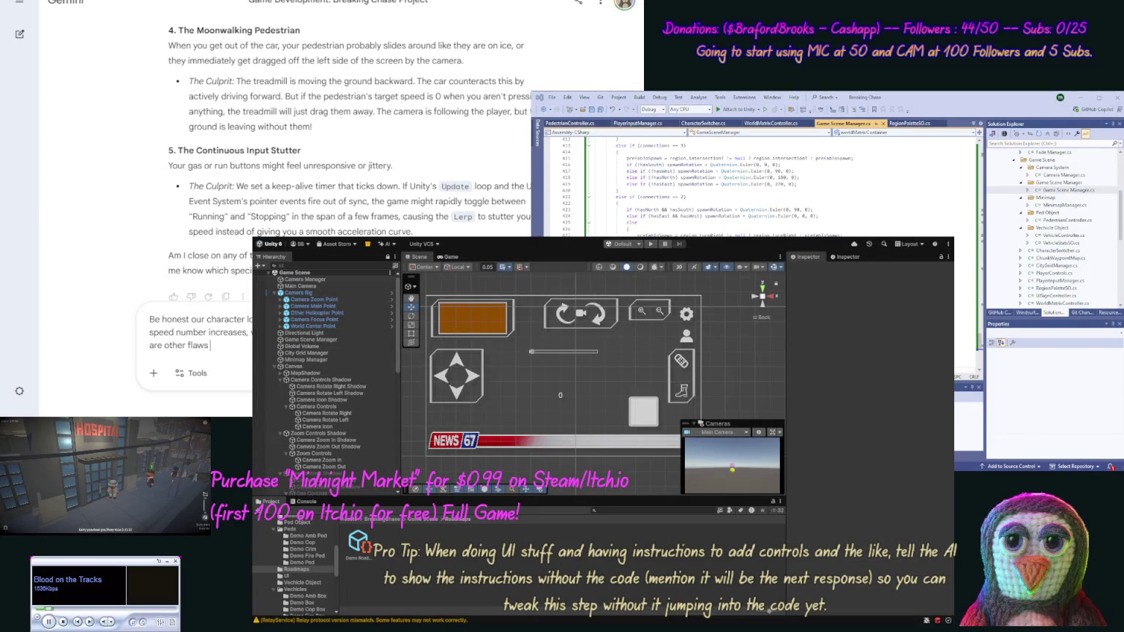
text(thatdue to)
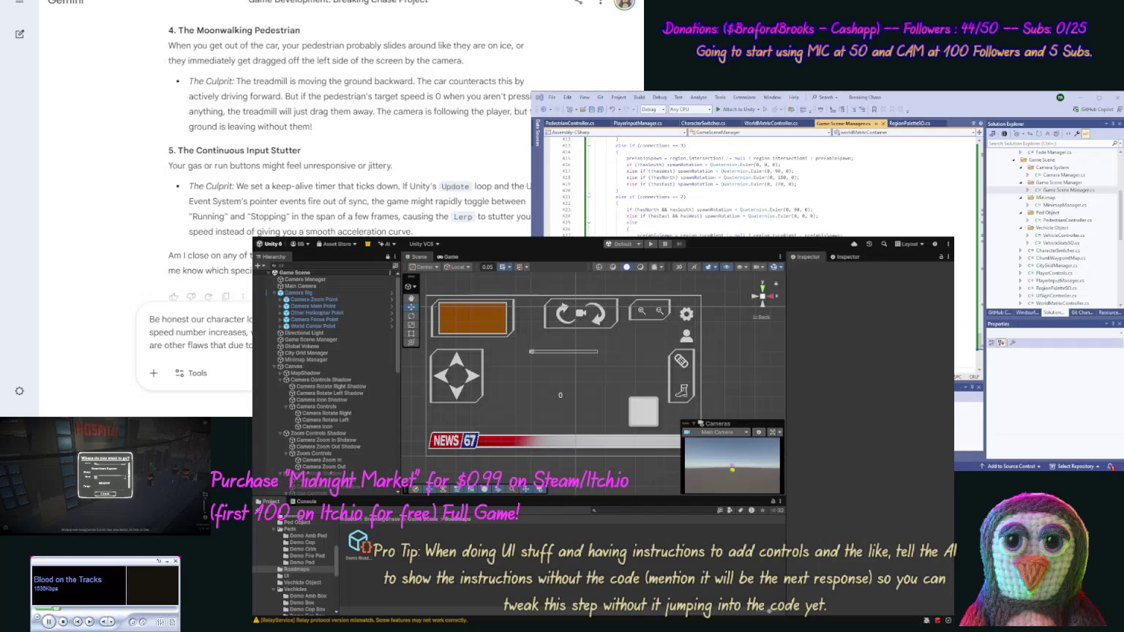
text(it again)
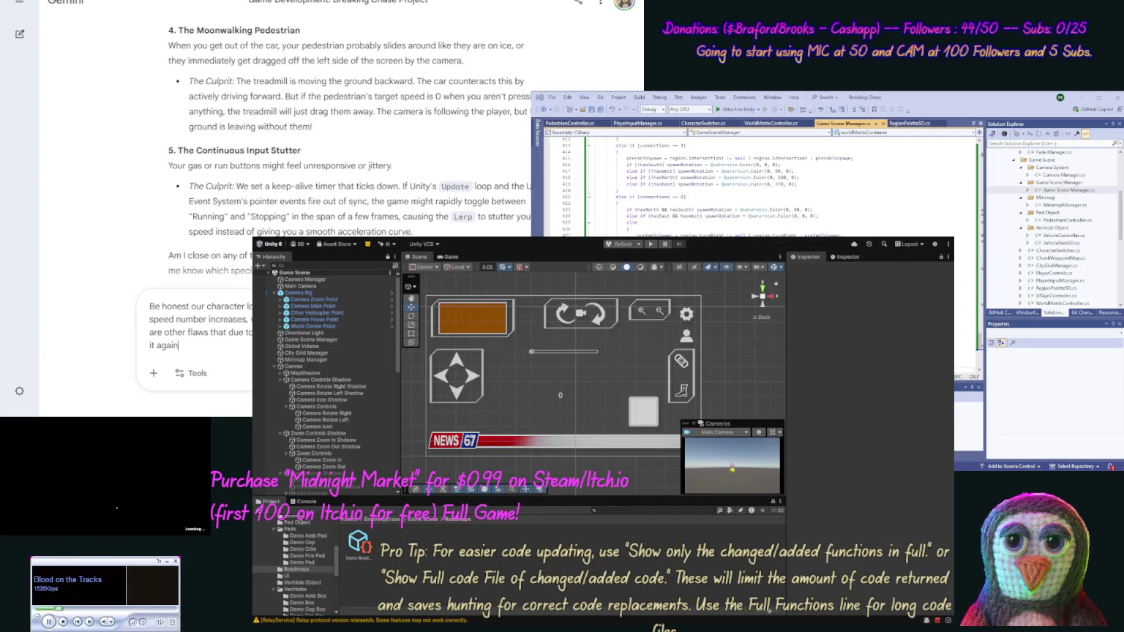
text( and add)
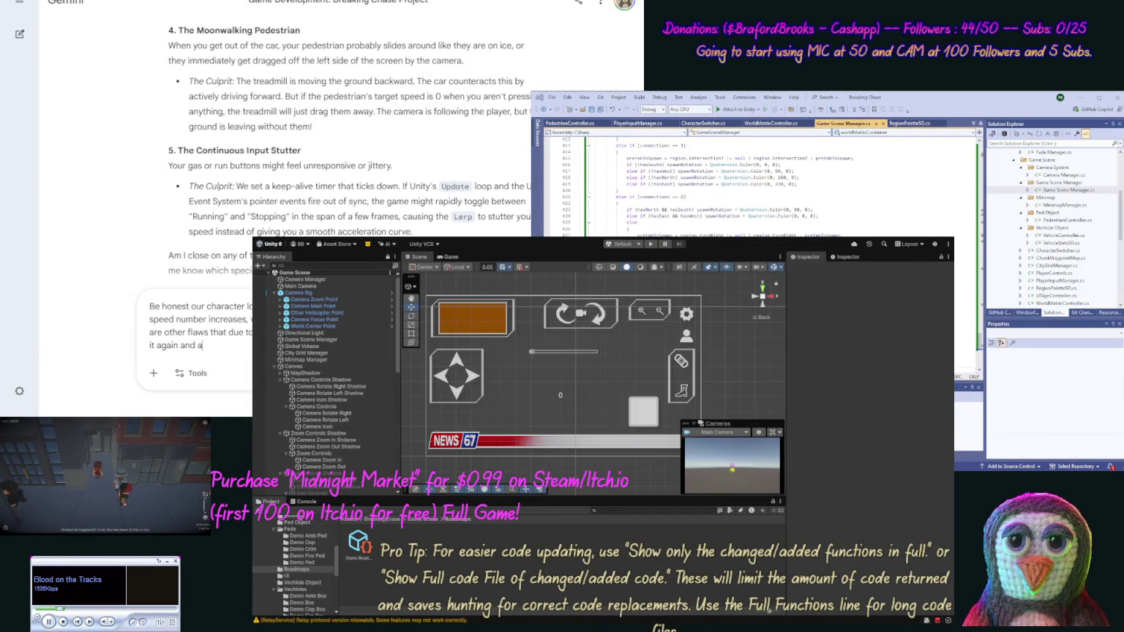
text( on a few)
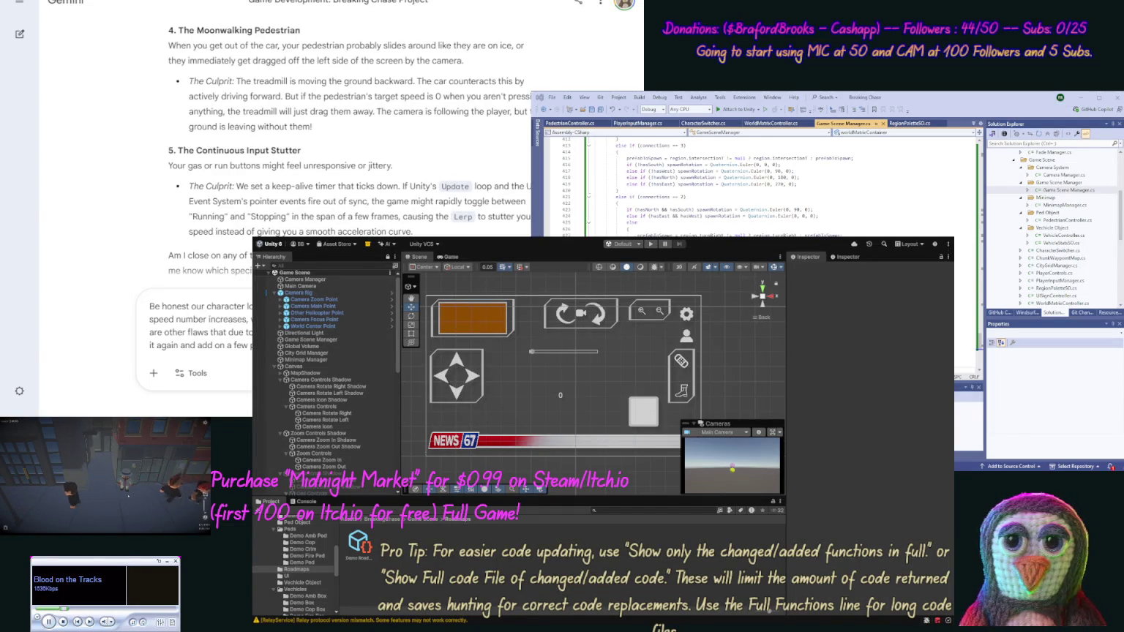
key(Return)
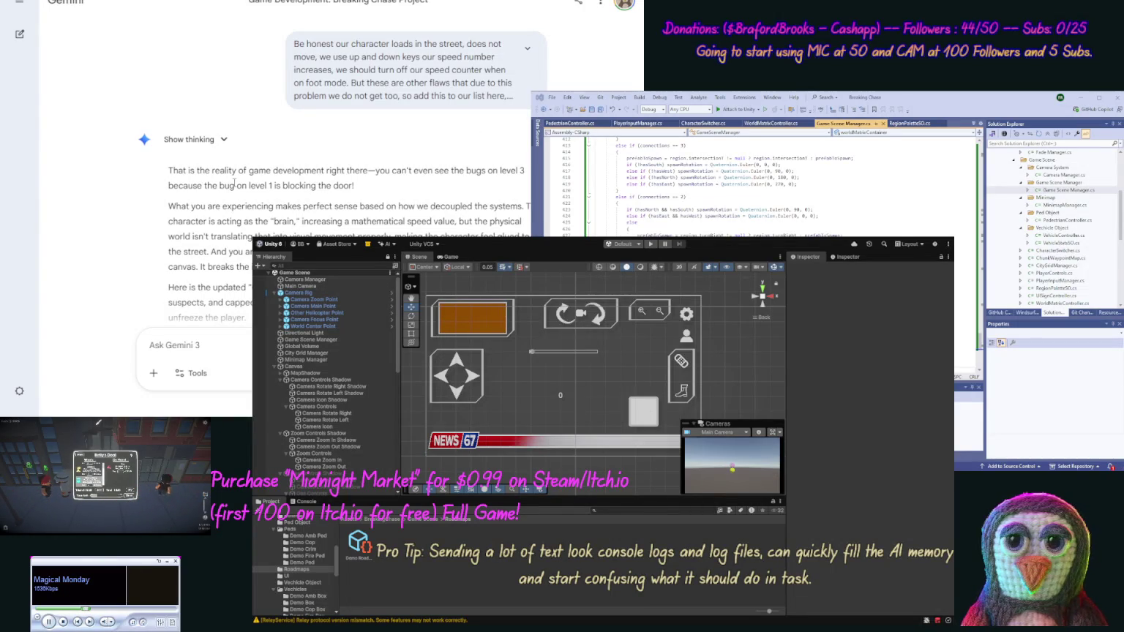
- Read through Gemini's Updated Gremlin List and select the 'The Treadmill vs. Waypoint Tug-of-War' heading
scroll(329, 219, down, 3)
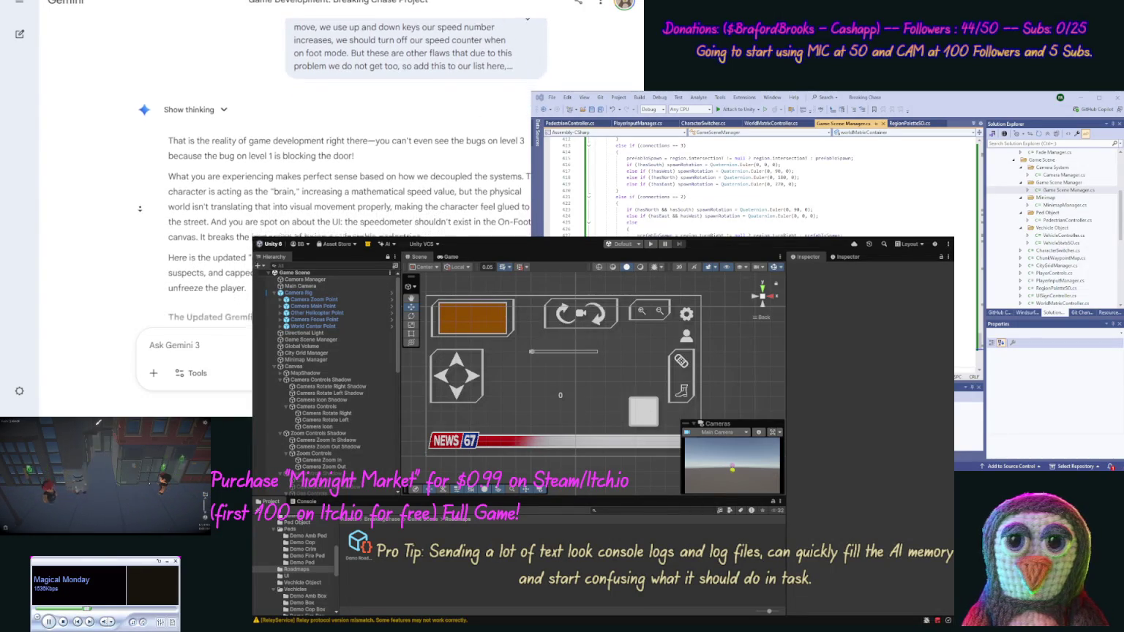
scroll(140, 208, down, 3)
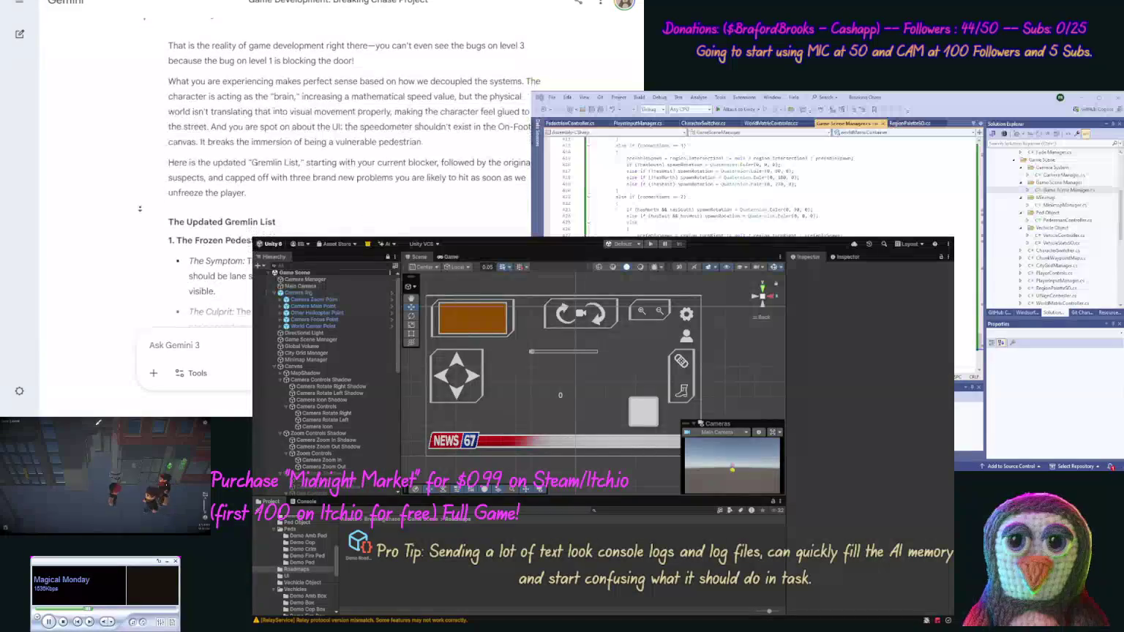
scroll(140, 209, down, 10)
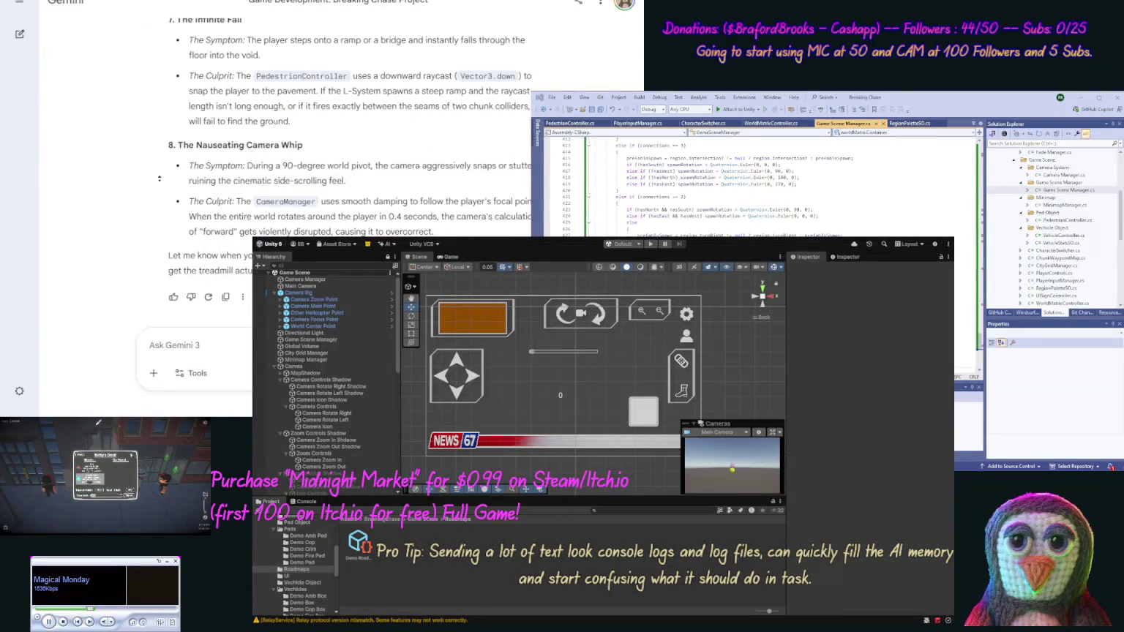
scroll(143, 159, up, 3)
scroll(143, 160, up, 8)
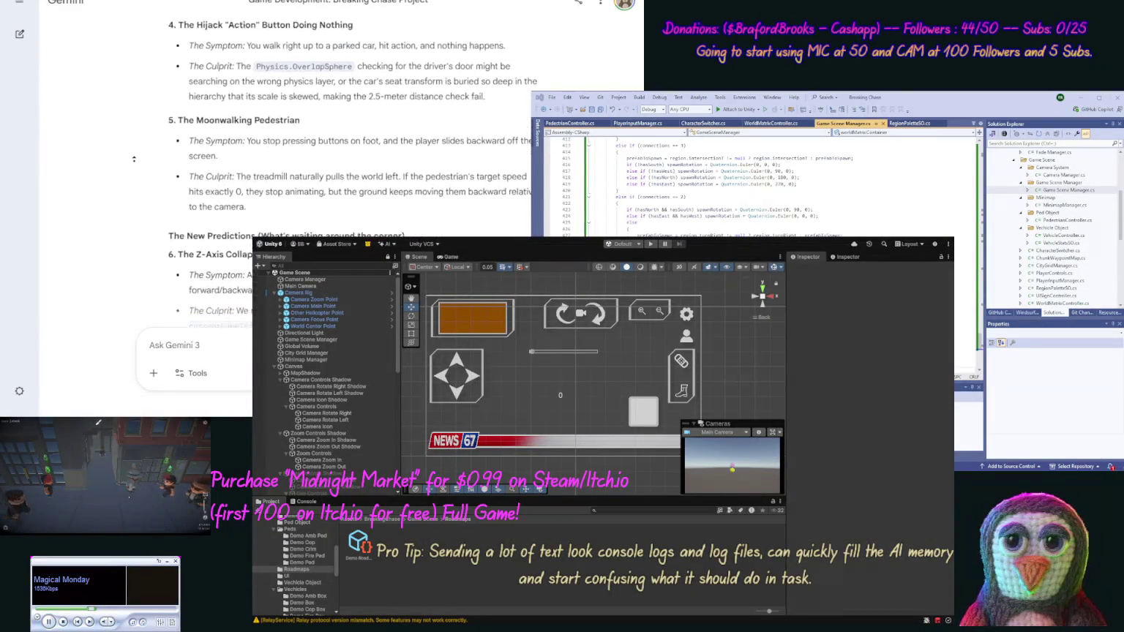
scroll(130, 159, up, 3)
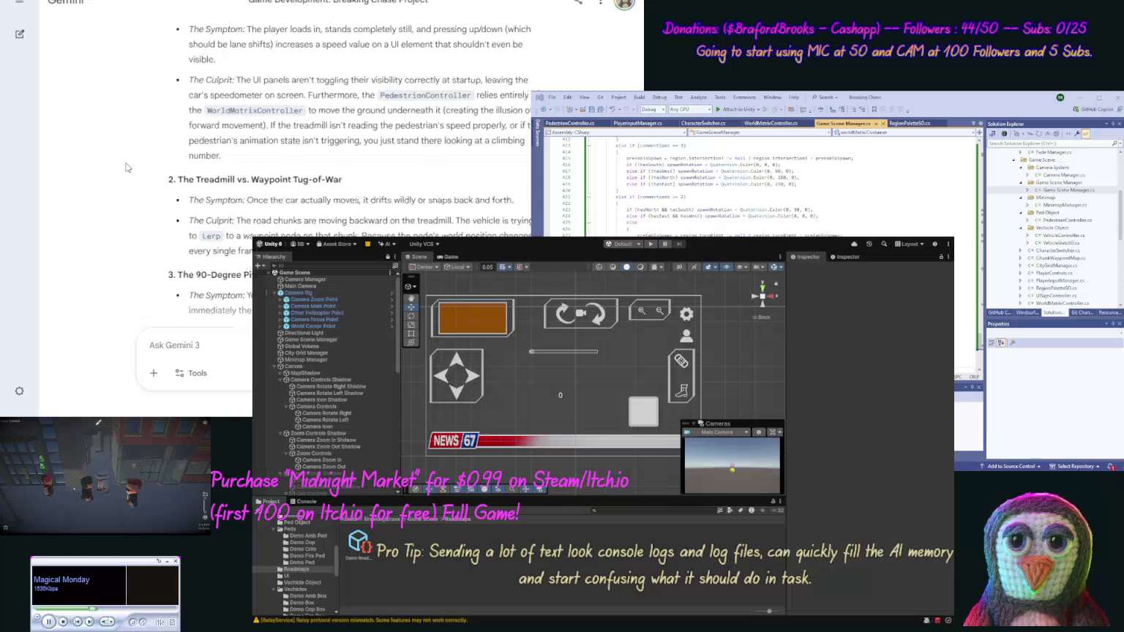
scroll(138, 164, up, 1)
scroll(137, 164, up, 1)
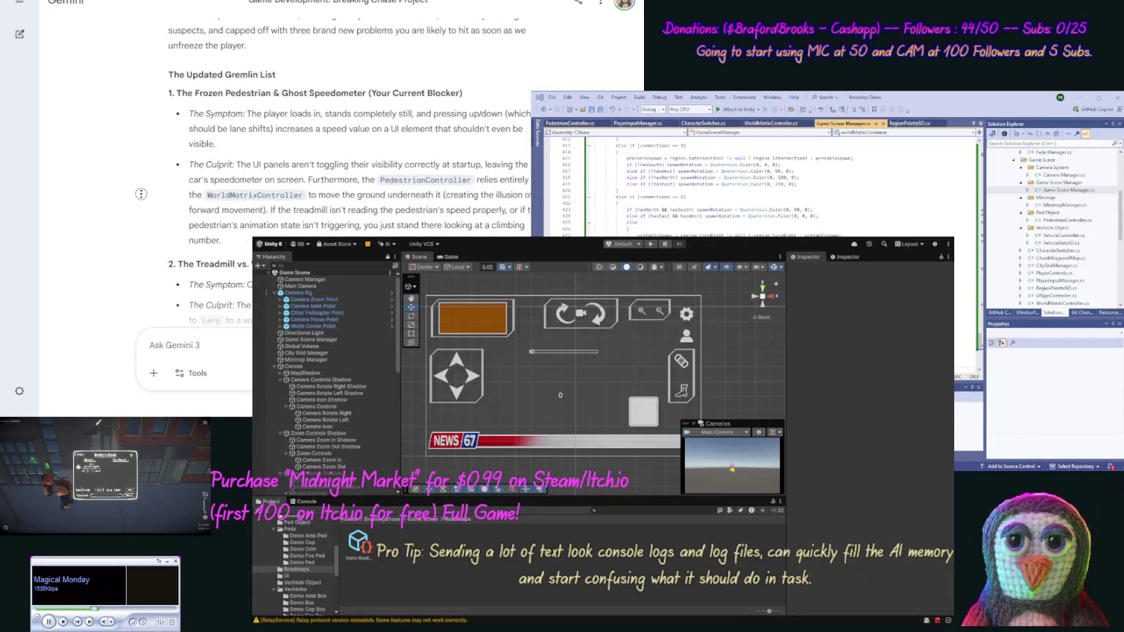
scroll(144, 171, up, 1)
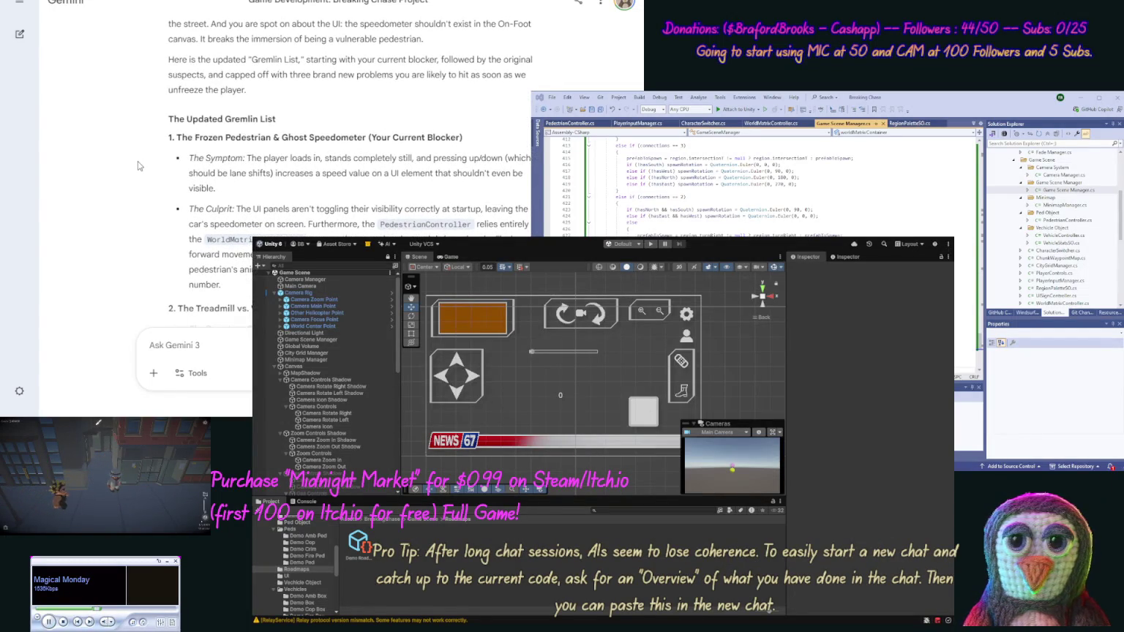
scroll(137, 160, down, 2)
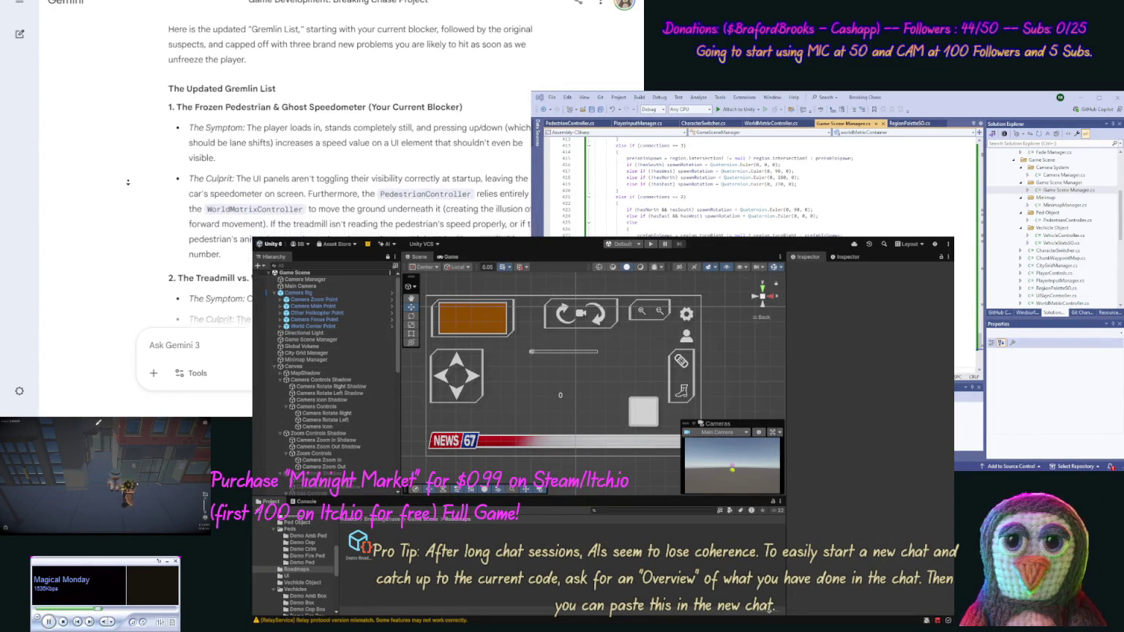
scroll(128, 183, down, 1)
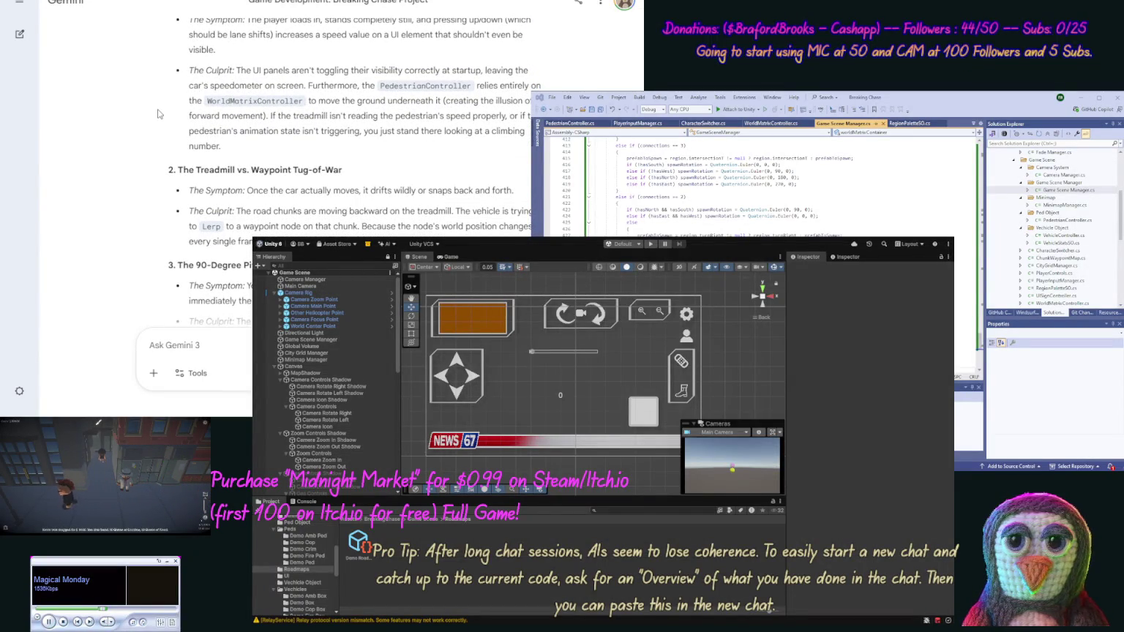
scroll(150, 124, down, 3)
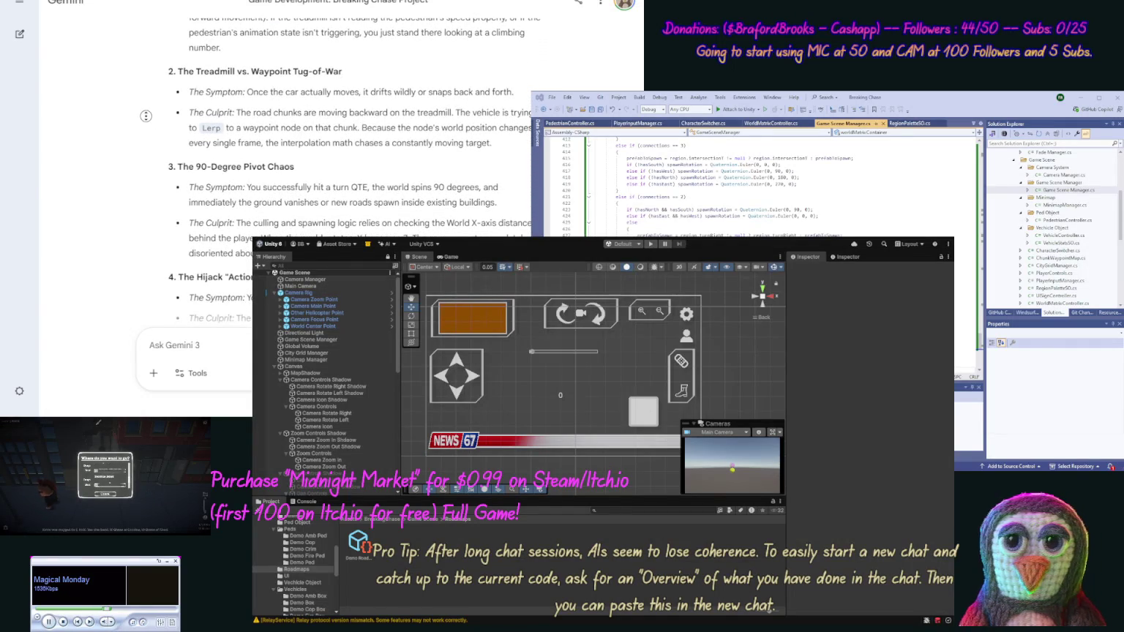
scroll(136, 133, down, 3)
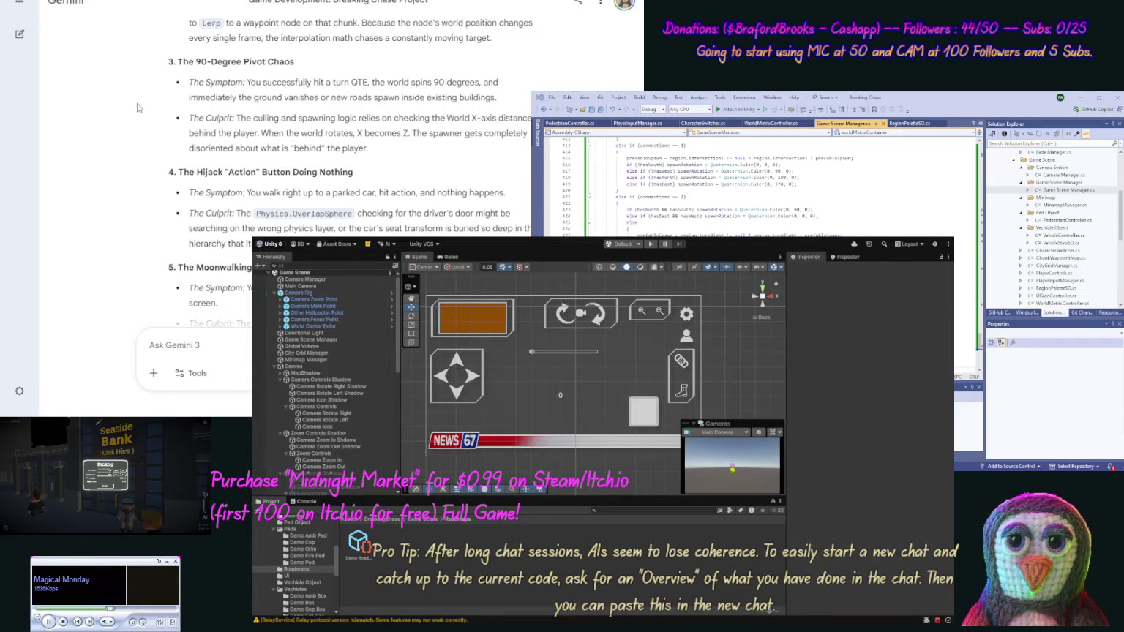
scroll(141, 125, up, 4)
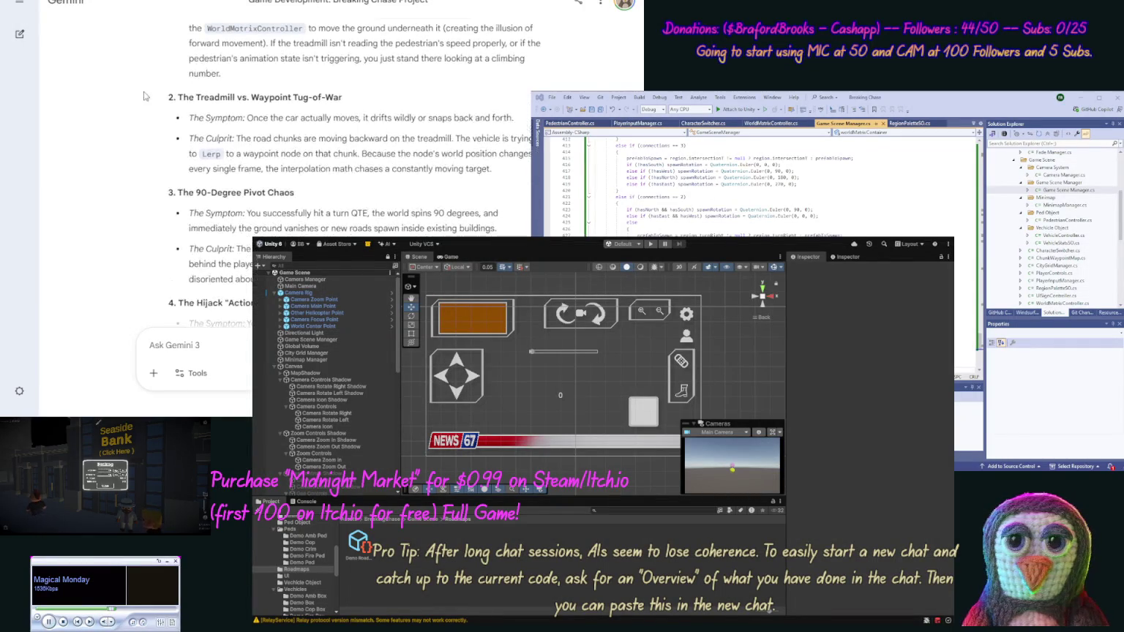
drag(355, 101, 179, 103)
triple_click(179, 103)
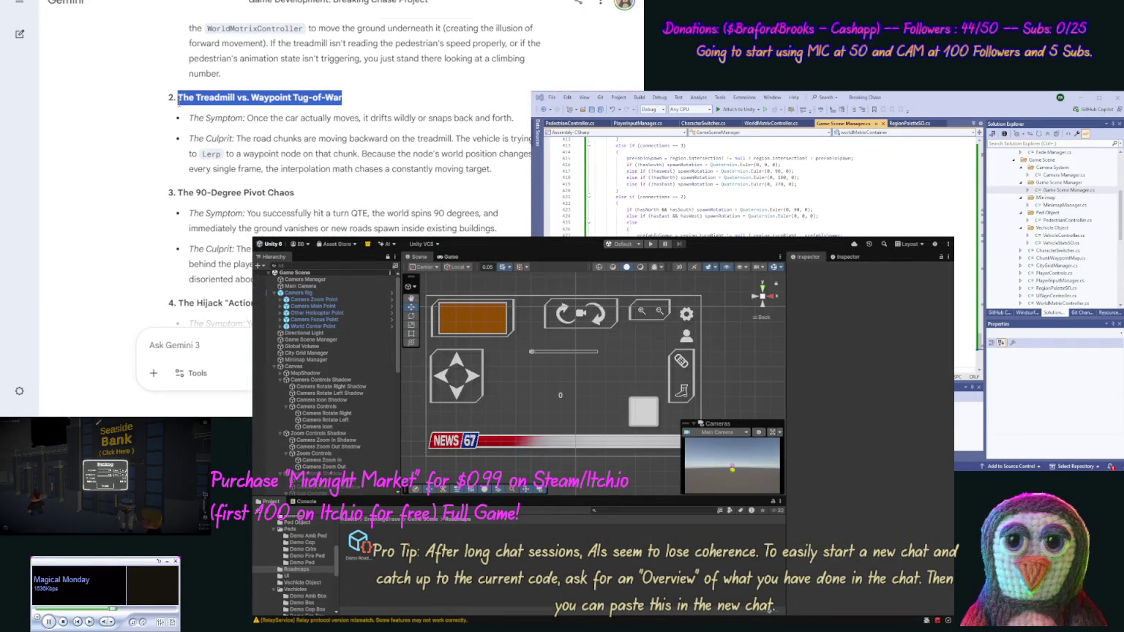
- Quote the Treadmill vs. Waypoint heading in a new message and explain how chunks generate surroundings
click(236, 327)
key(ctrl+v)
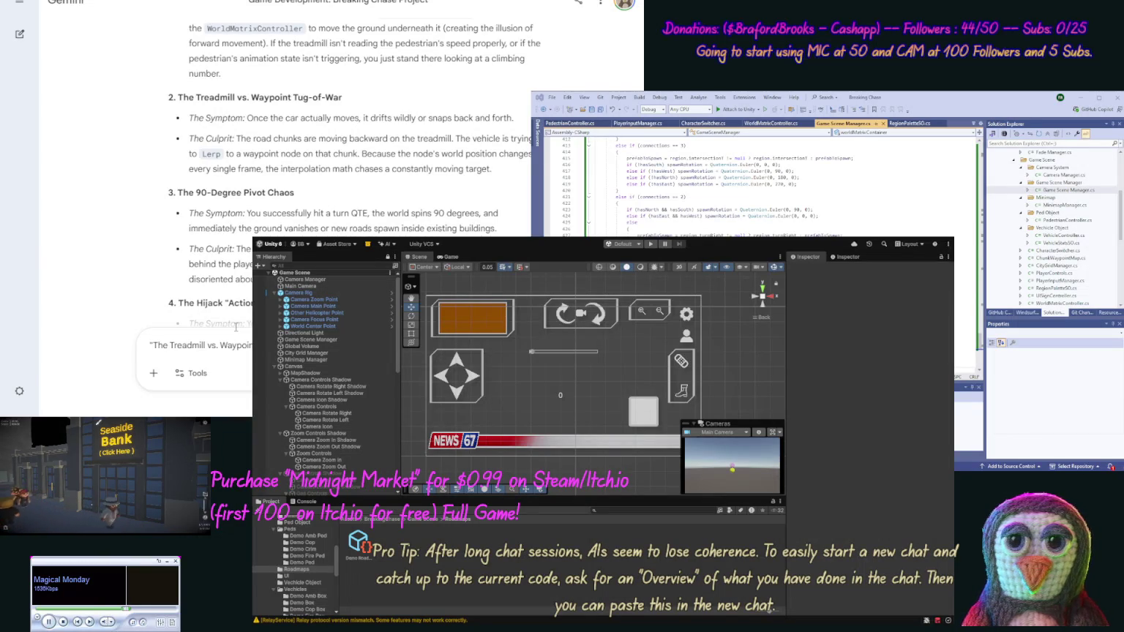
text(chunk)
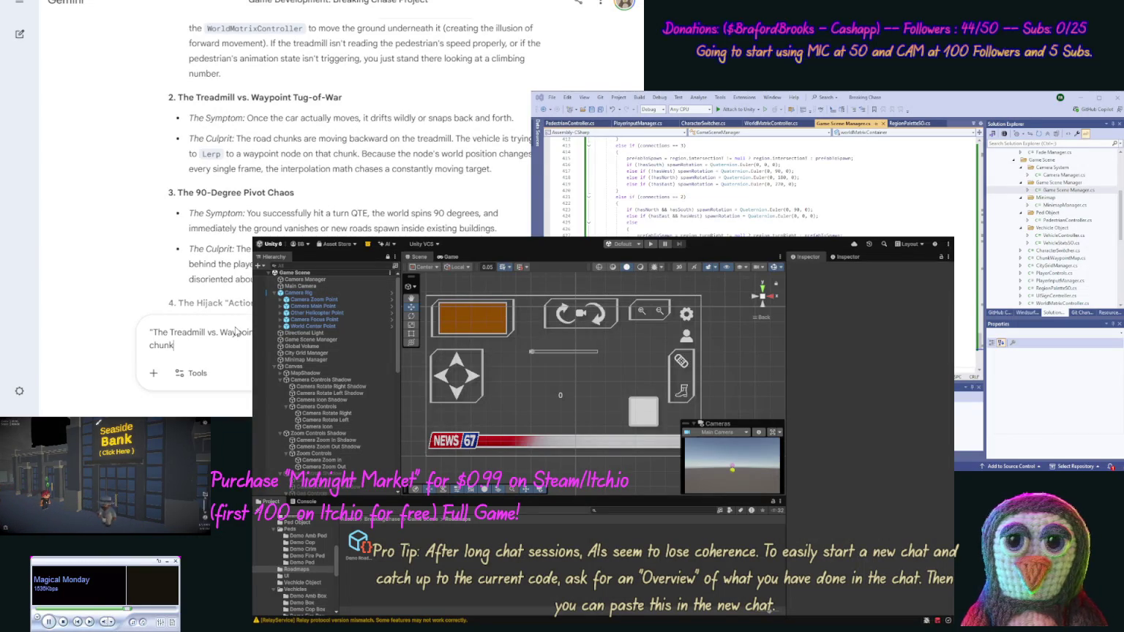
text(s, right no)
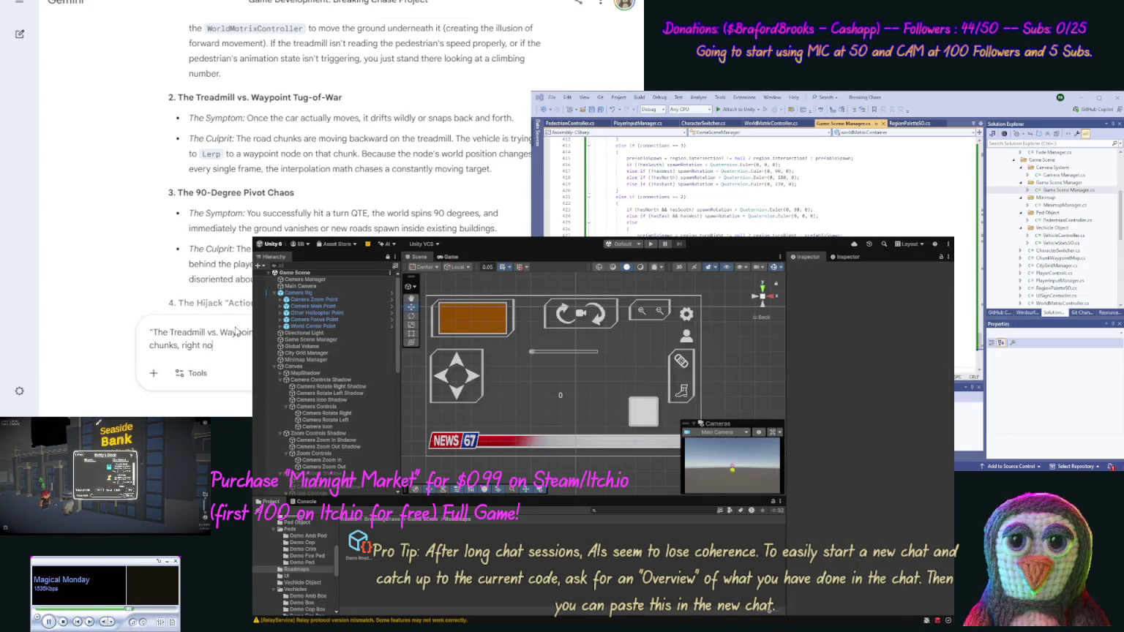
text(w we use s)
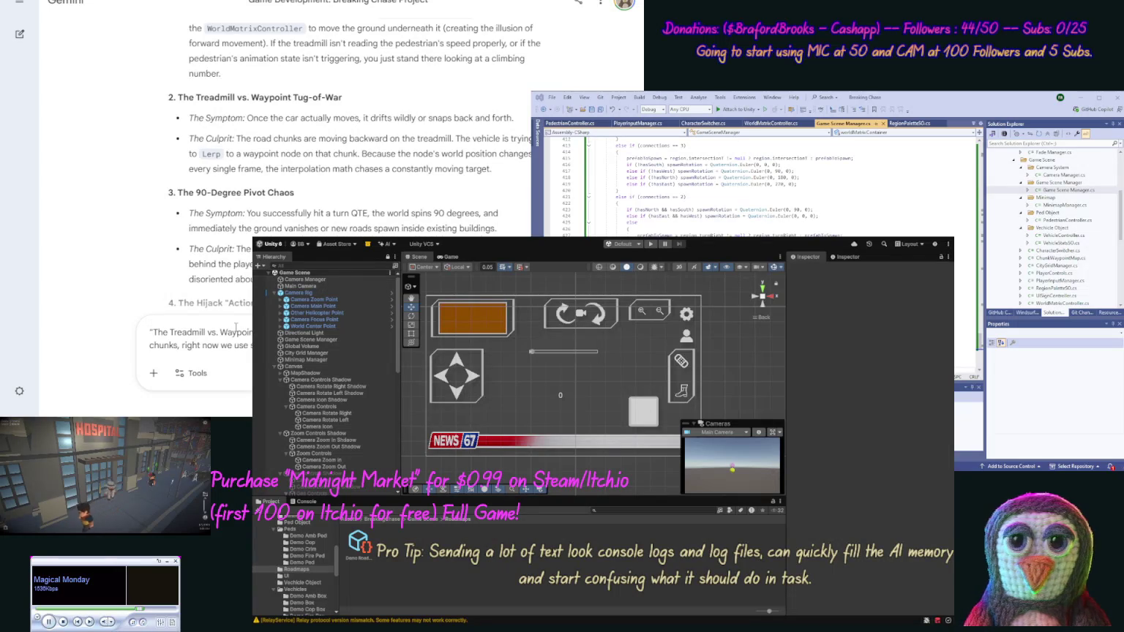
text(generate the)
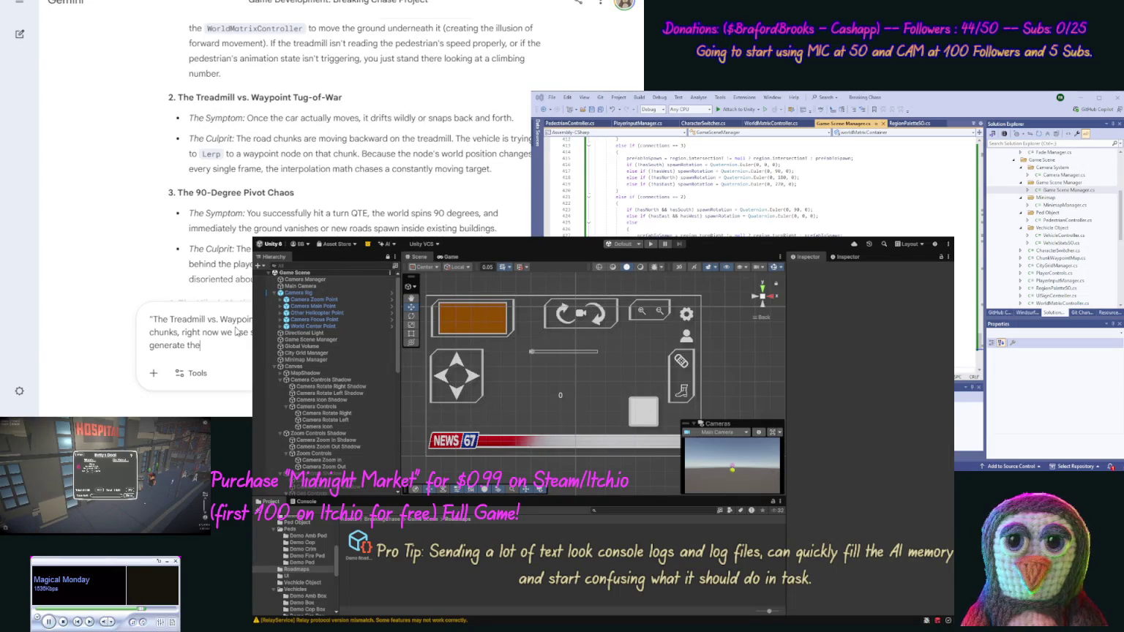
text( surroundings)
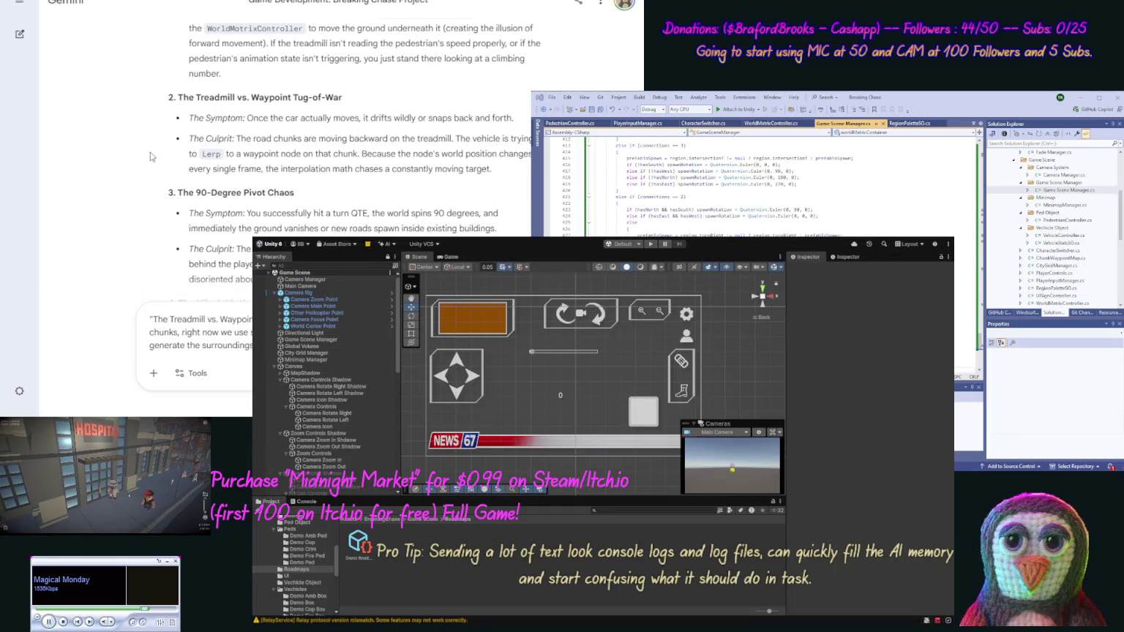
scroll(146, 162, down, 3)
- Add to the draft that chunks need to change 3 at a time and mention placeholder code
scroll(135, 172, down, 3)
scroll(138, 155, down, 3)
scroll(134, 181, down, 2)
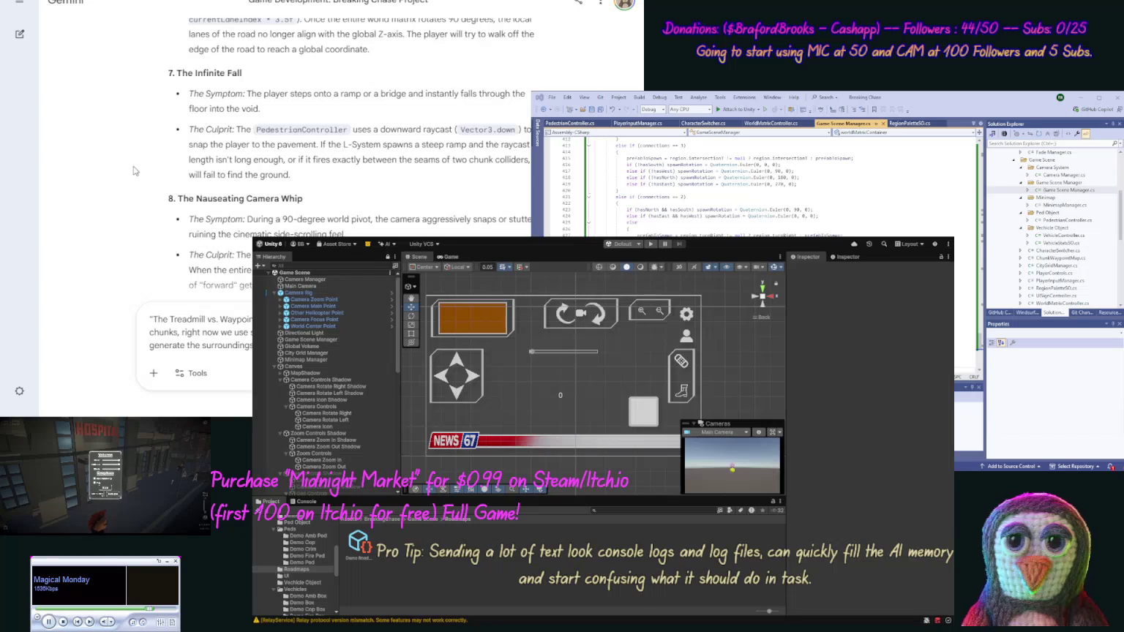
scroll(134, 175, down, 2)
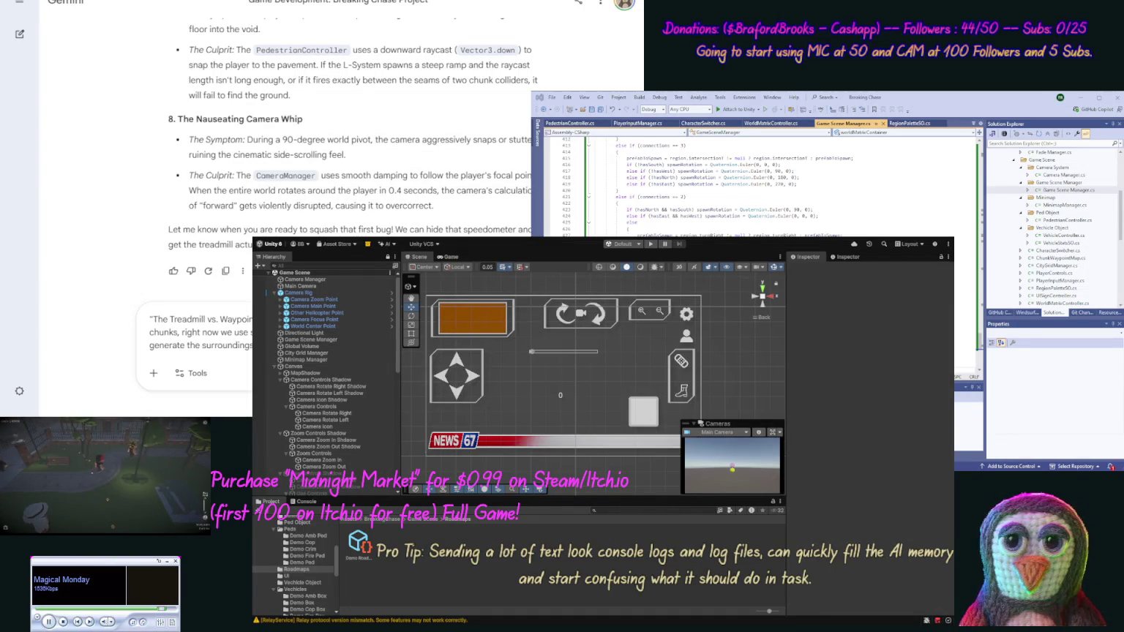
text(need to change 3 at a time)
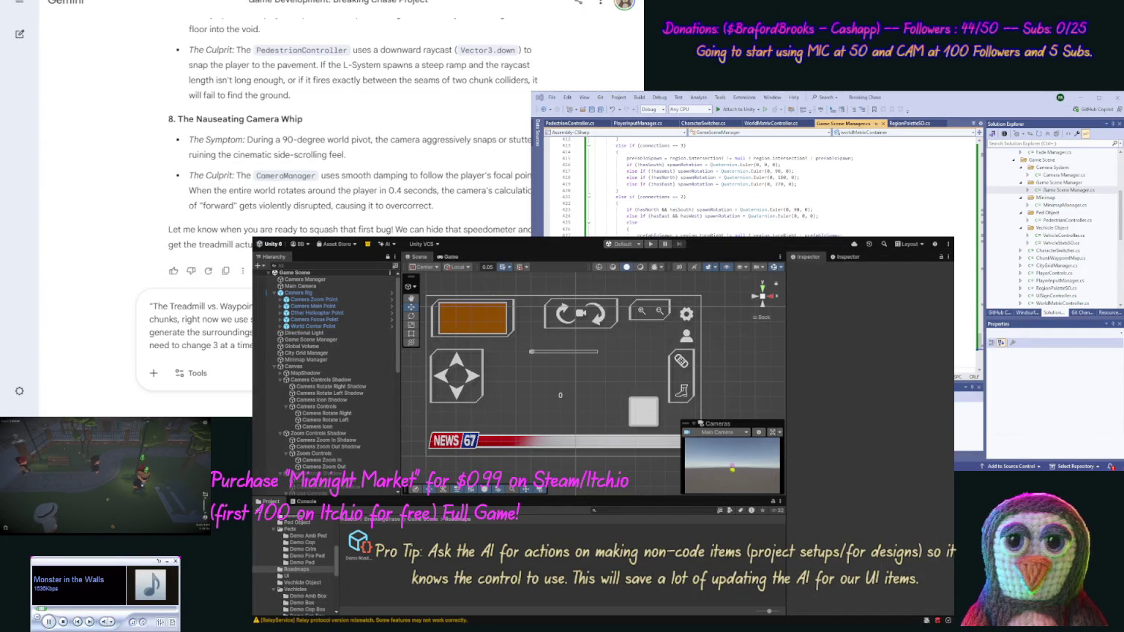
text(placeholder)
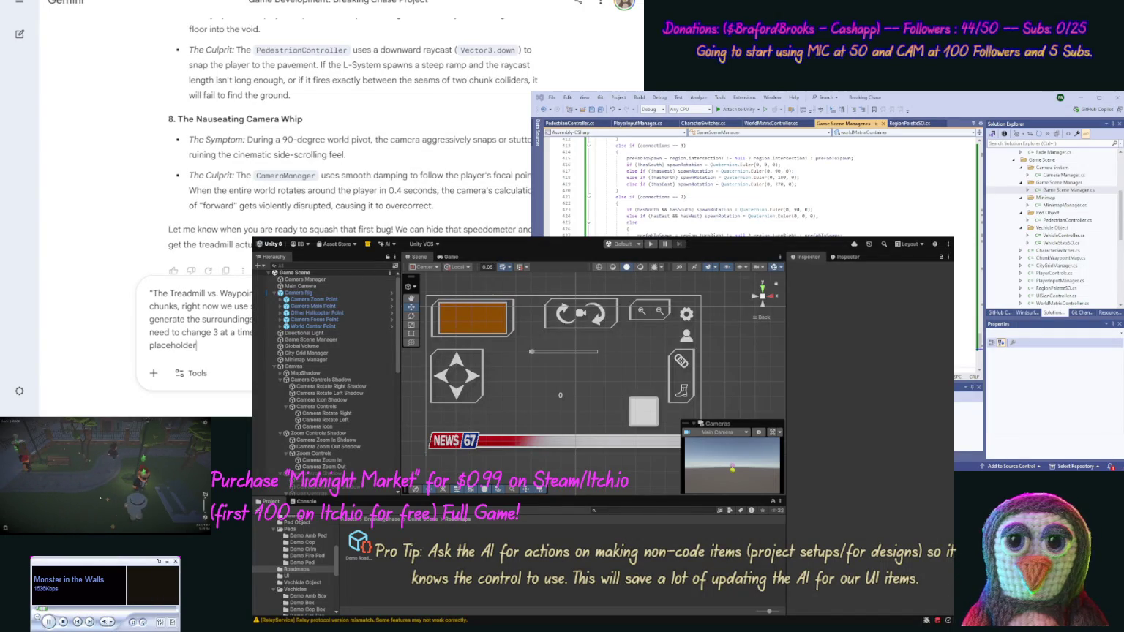
text( code, then we)
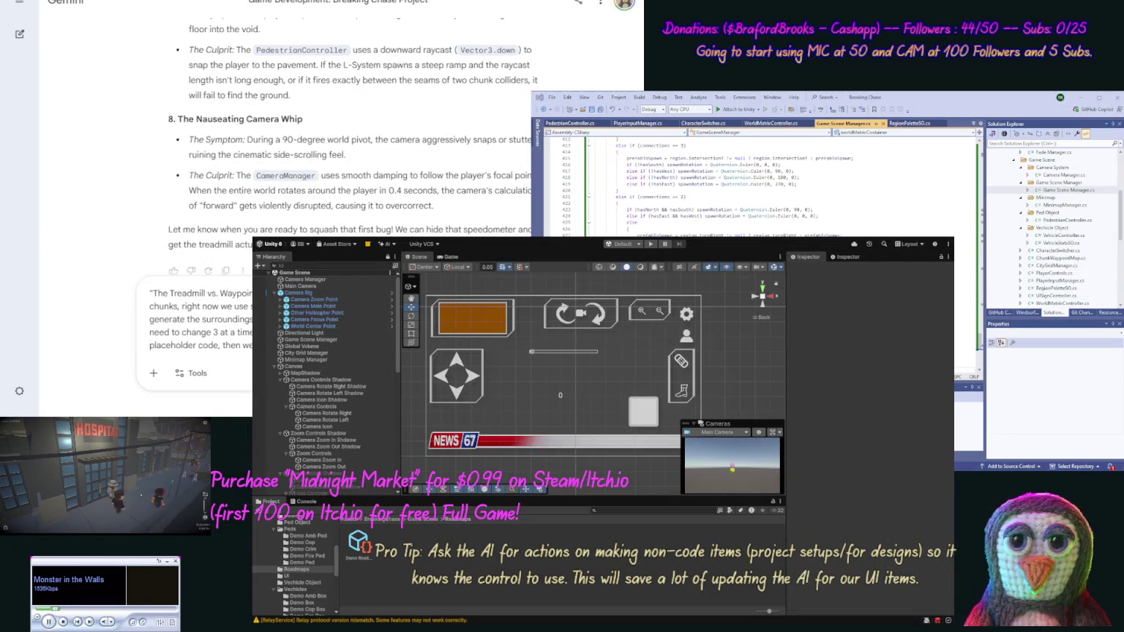
- Submit the chunk-spawning prompt to Gemini and wait for its grid-tracker proposal
key(Return)
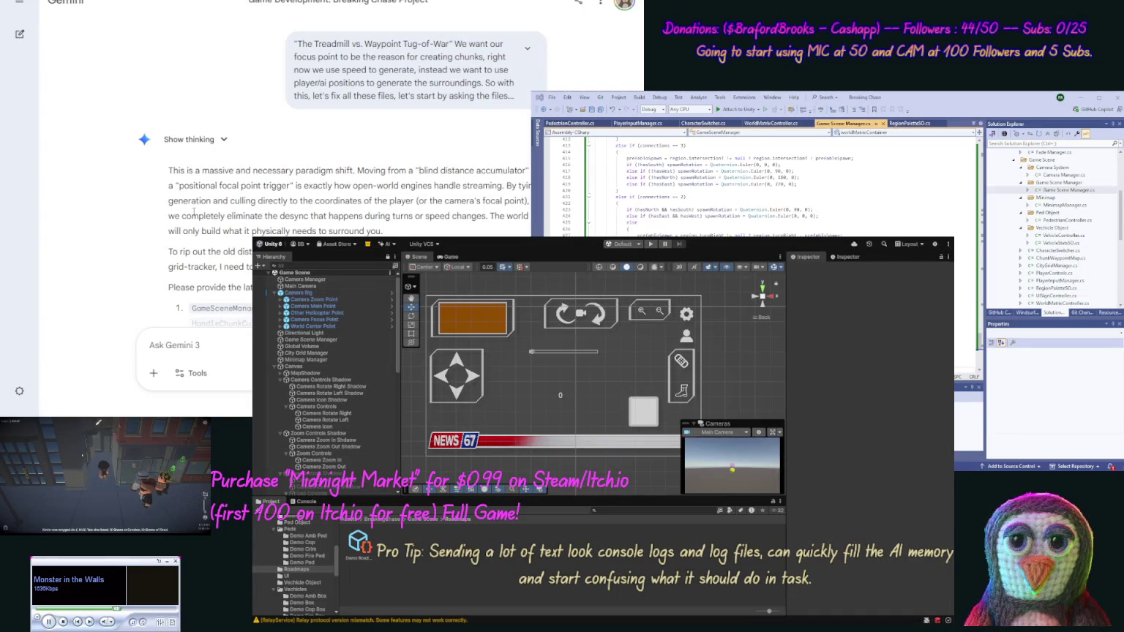
scroll(108, 189, down, 3)
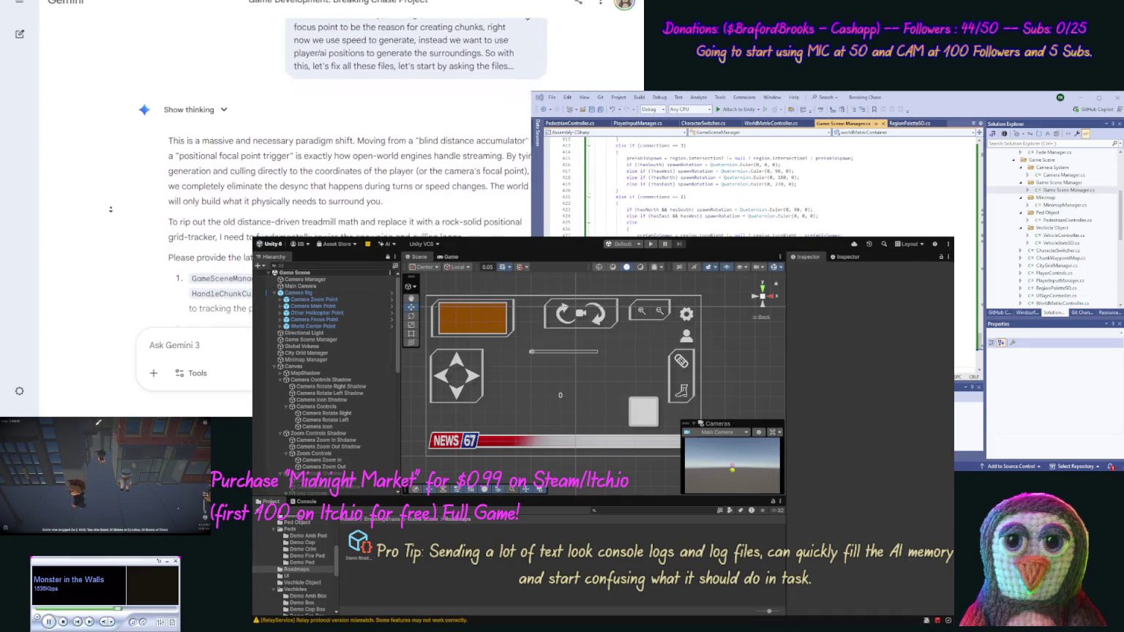
scroll(110, 213, down, 1)
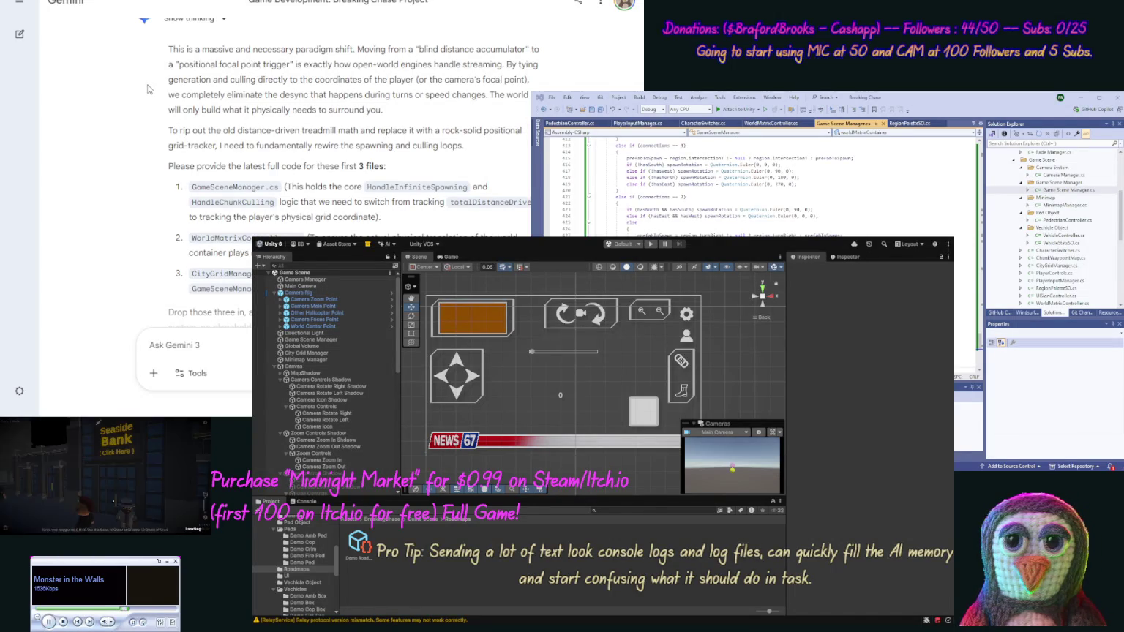
scroll(142, 102, down, 2)
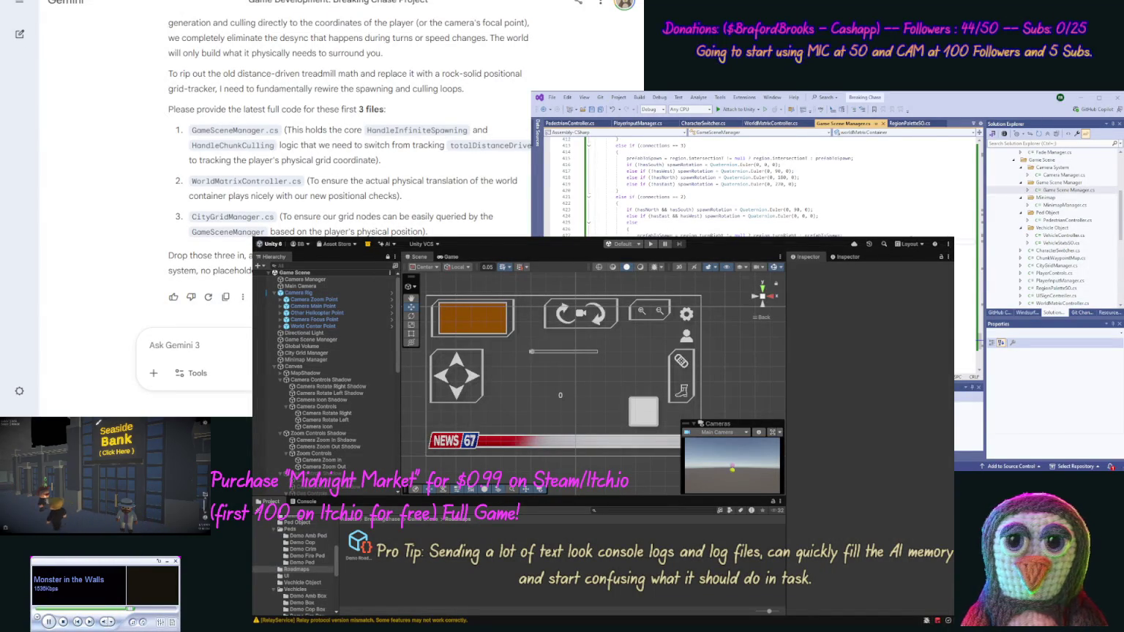
- Start an 'Update' message to Gemini containing the full GameSceneManager code
key(ctrl+a)
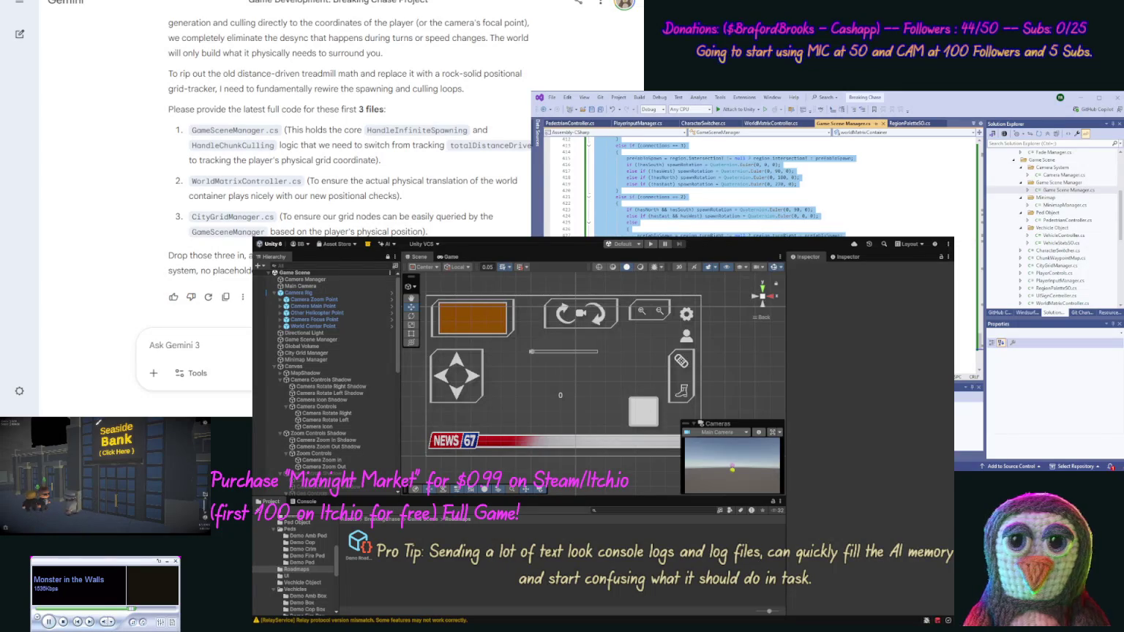
click(912, 213)
click(154, 345)
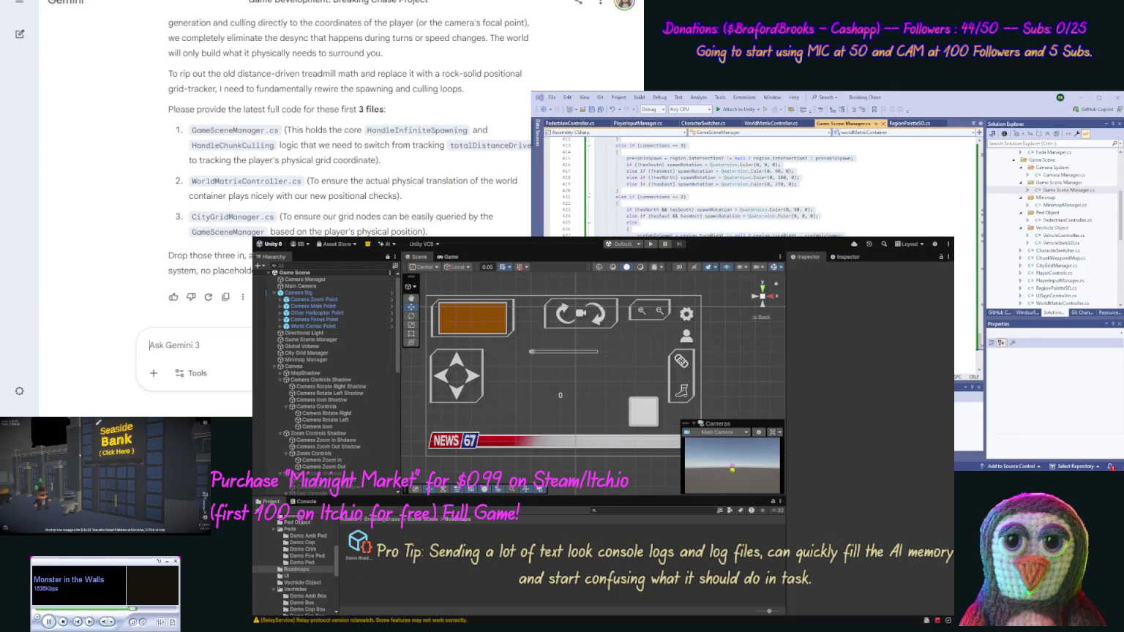
text(Update)
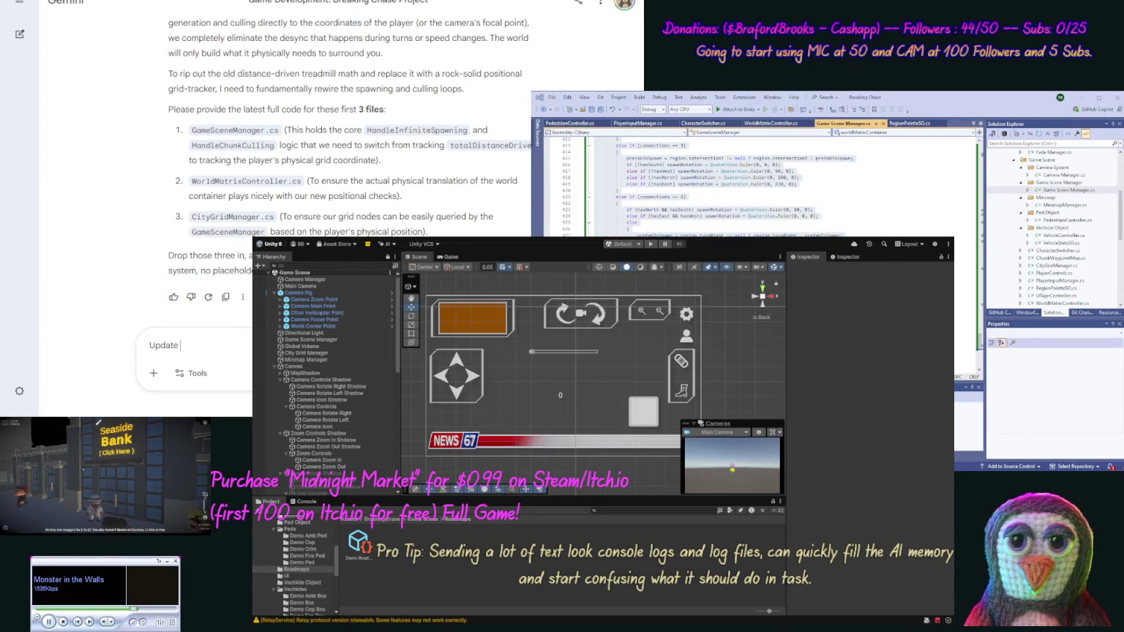
key(ctrl+v)
text(/code)
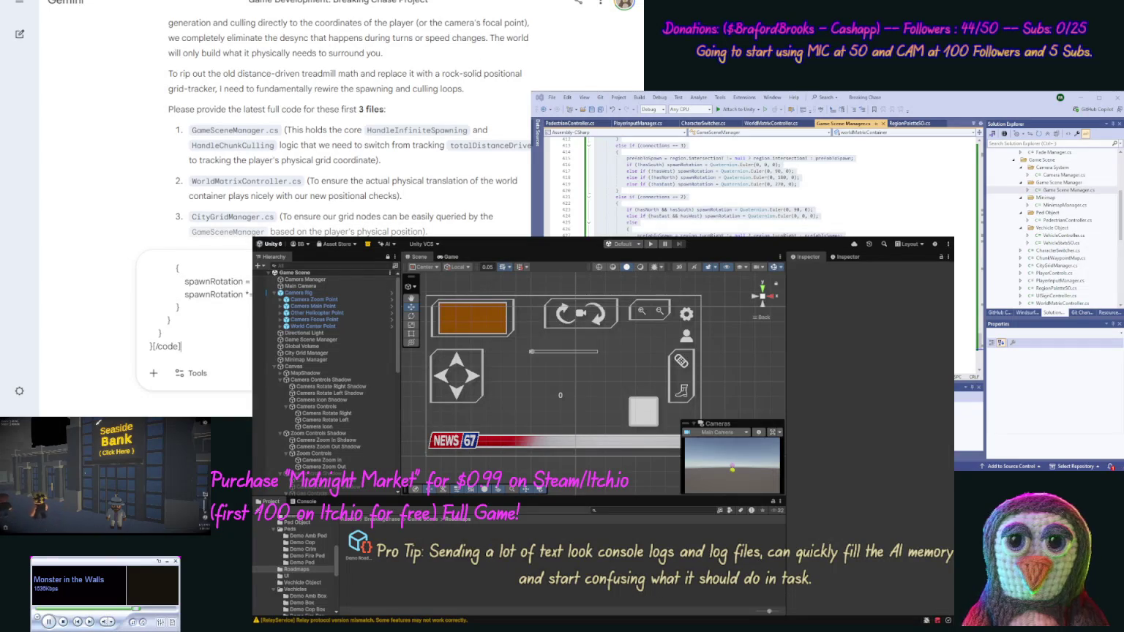
- Append the full WorldMatrixController script to the message inside [code] tags
key(alt+Tab)
key(ctrl+a)
double_click(1061, 302)
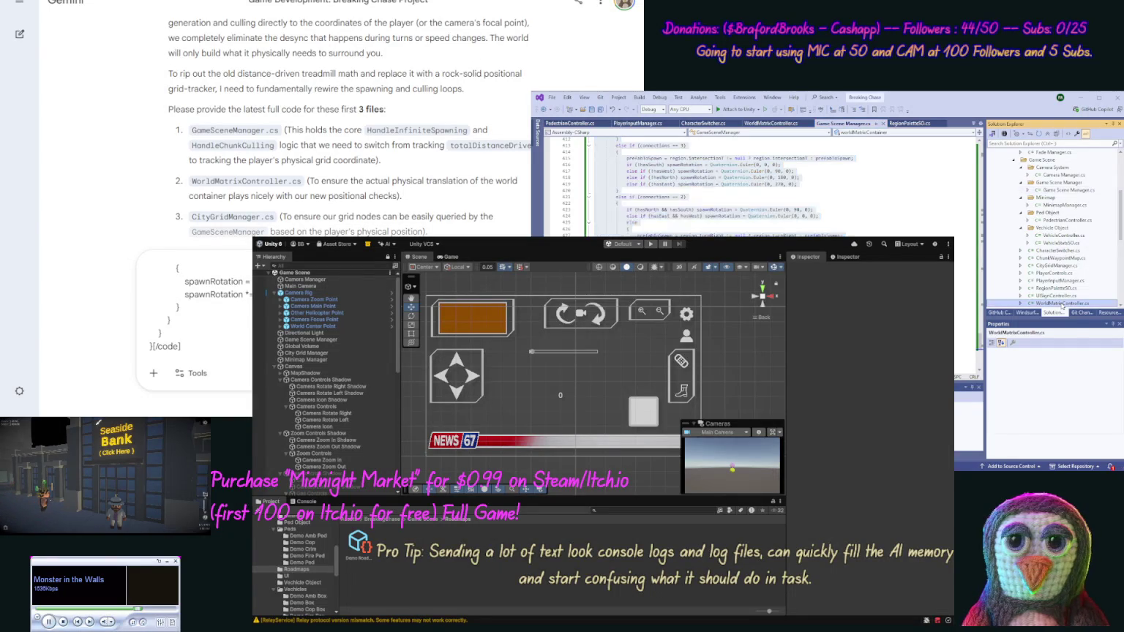
key(ctrl+a)
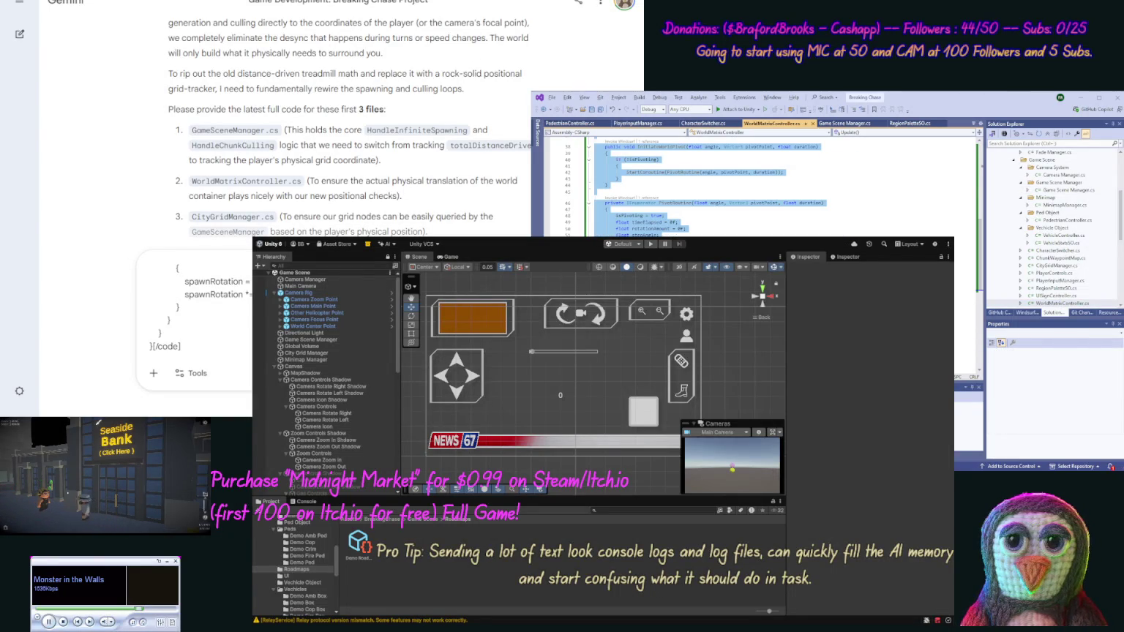
key(alt+Tab)
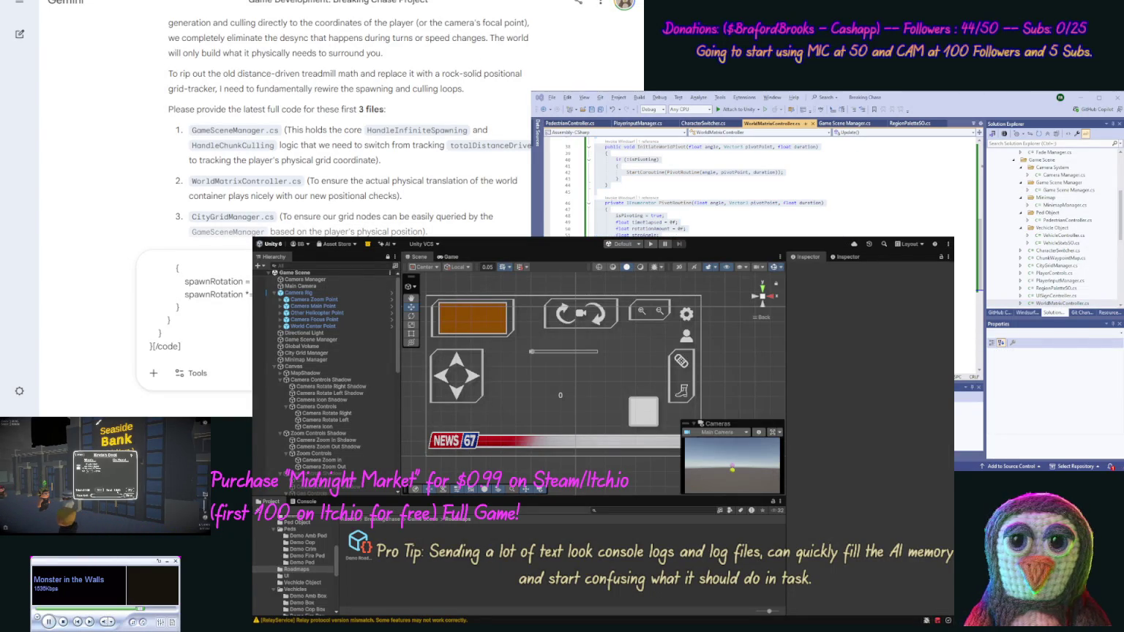
text(, [code])
key(ctrl+v)
text([)
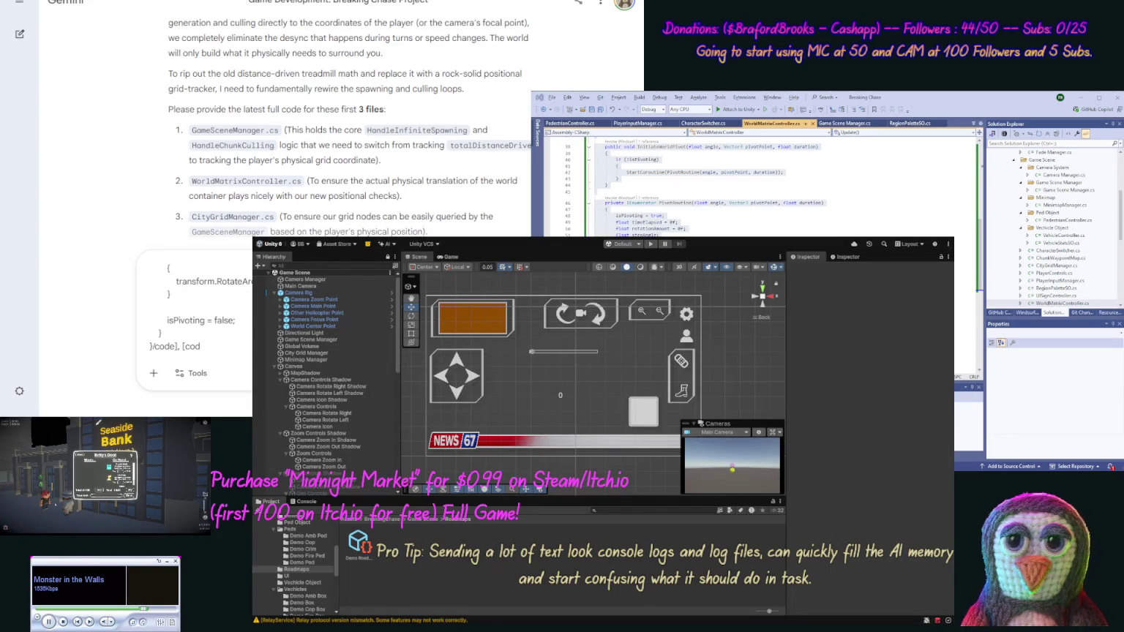
- Append the CityGridManager code and send the three-script update to Gemini
key(ctrl+a)
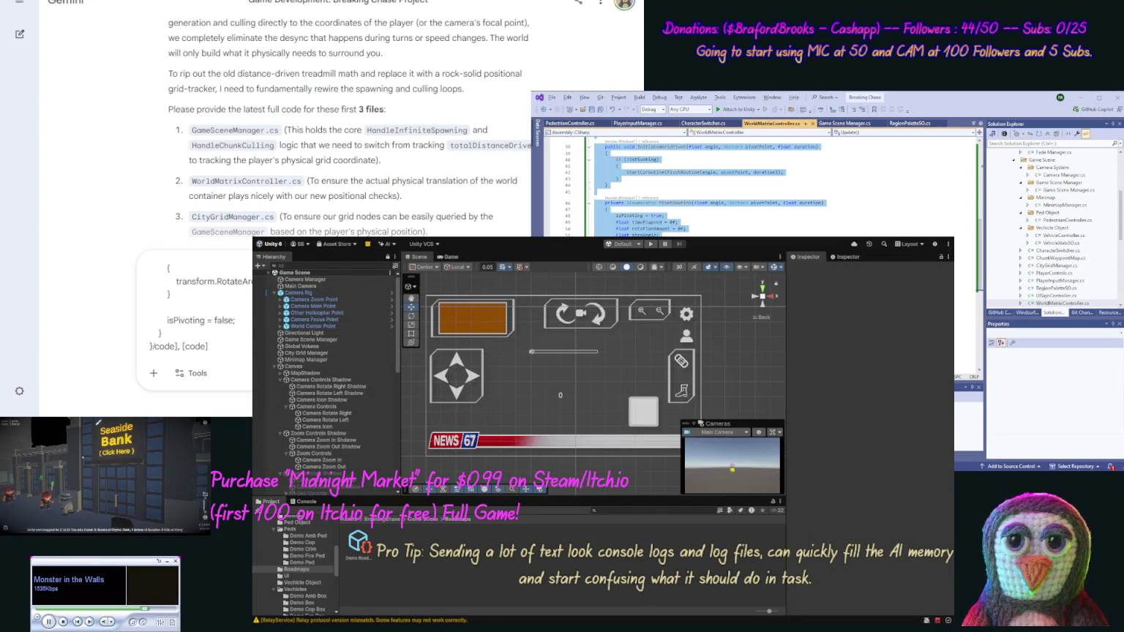
key(alt+Tab)
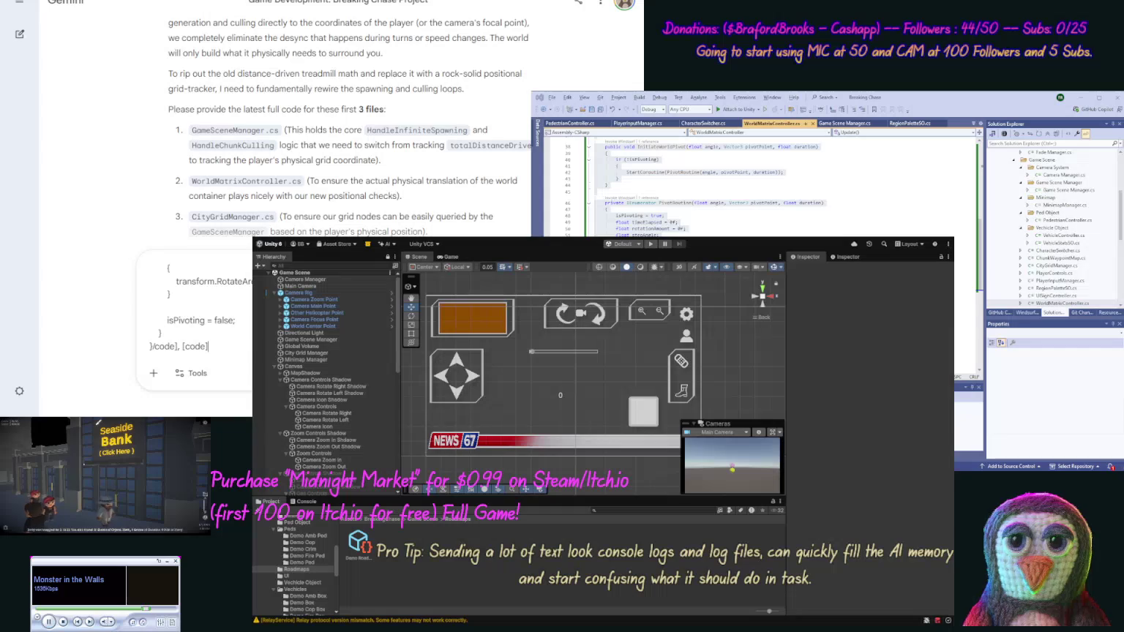
key(alt+Tab)
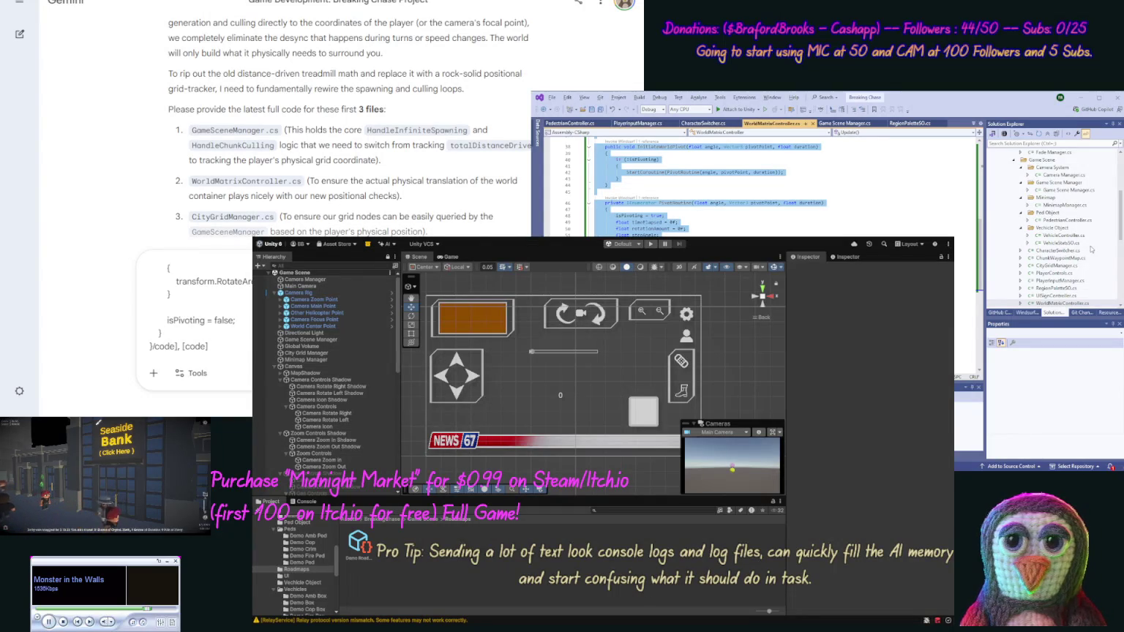
double_click(1061, 266)
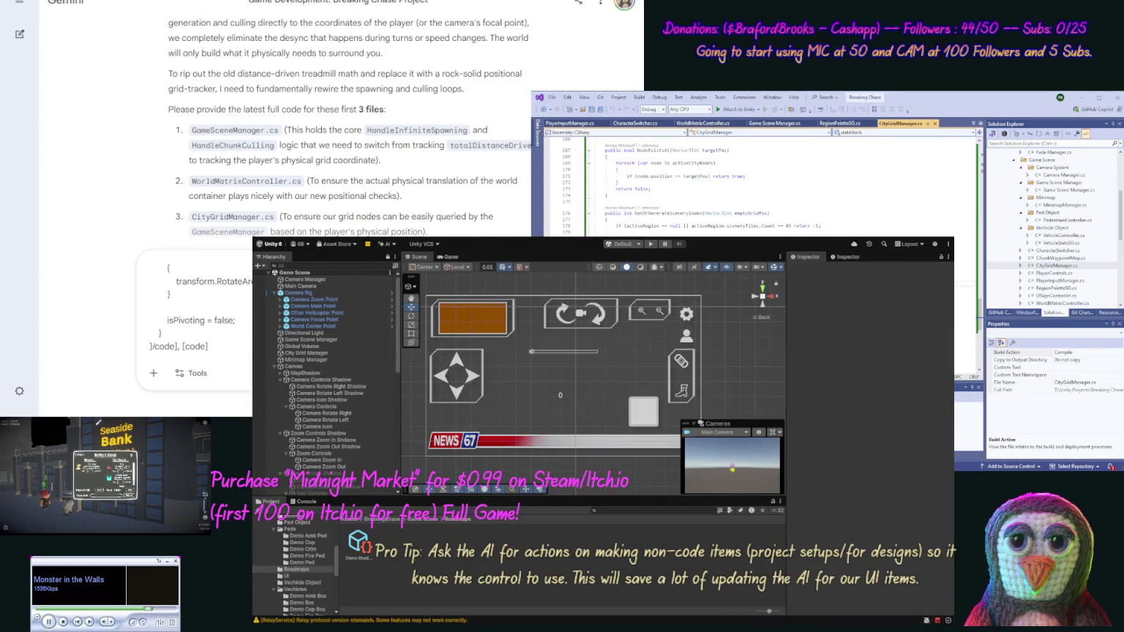
key(alt+Tab)
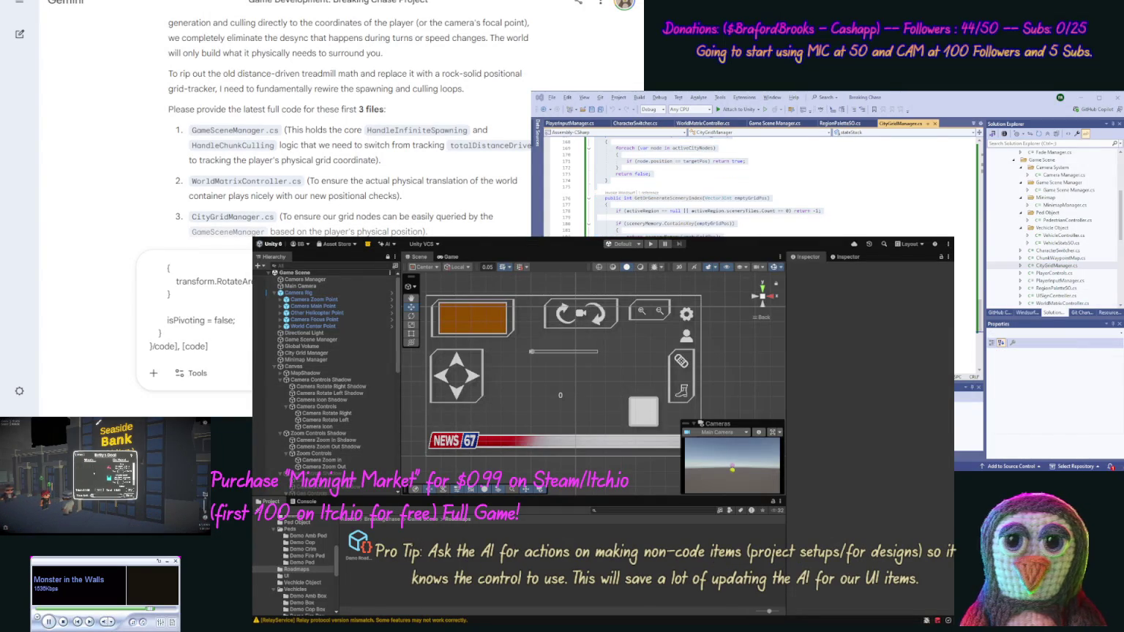
key(ctrl+v)
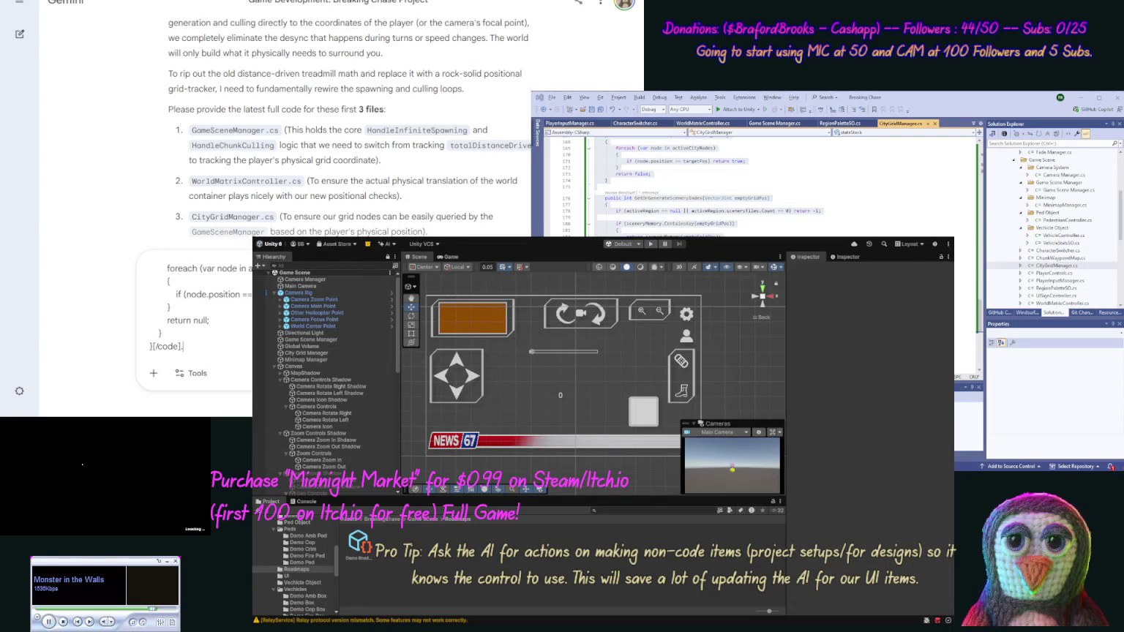
key(Return)
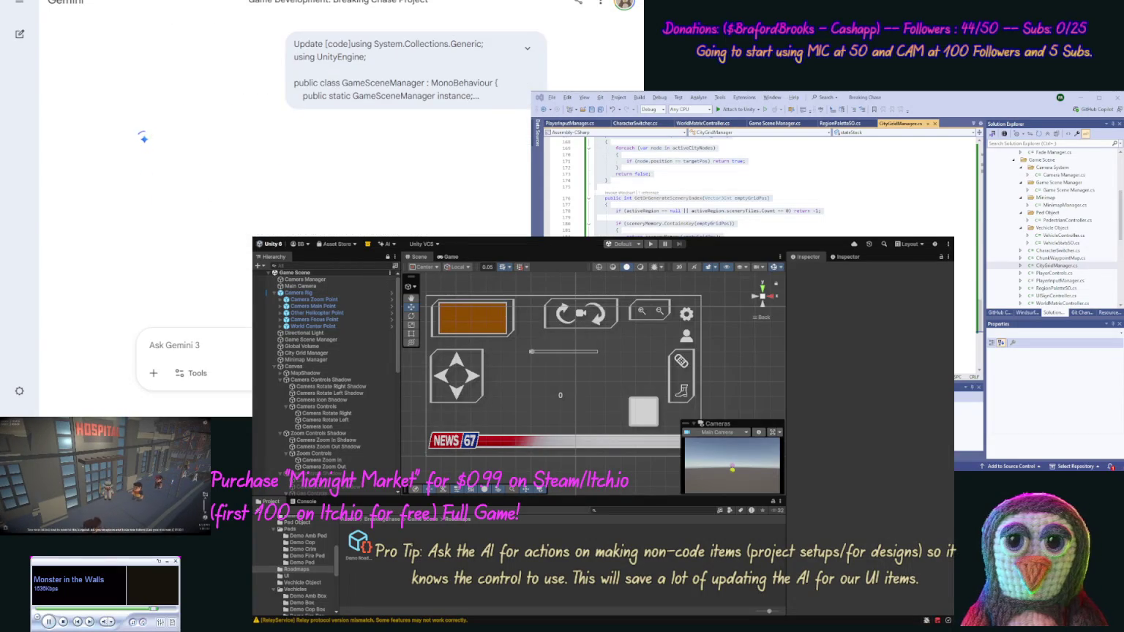
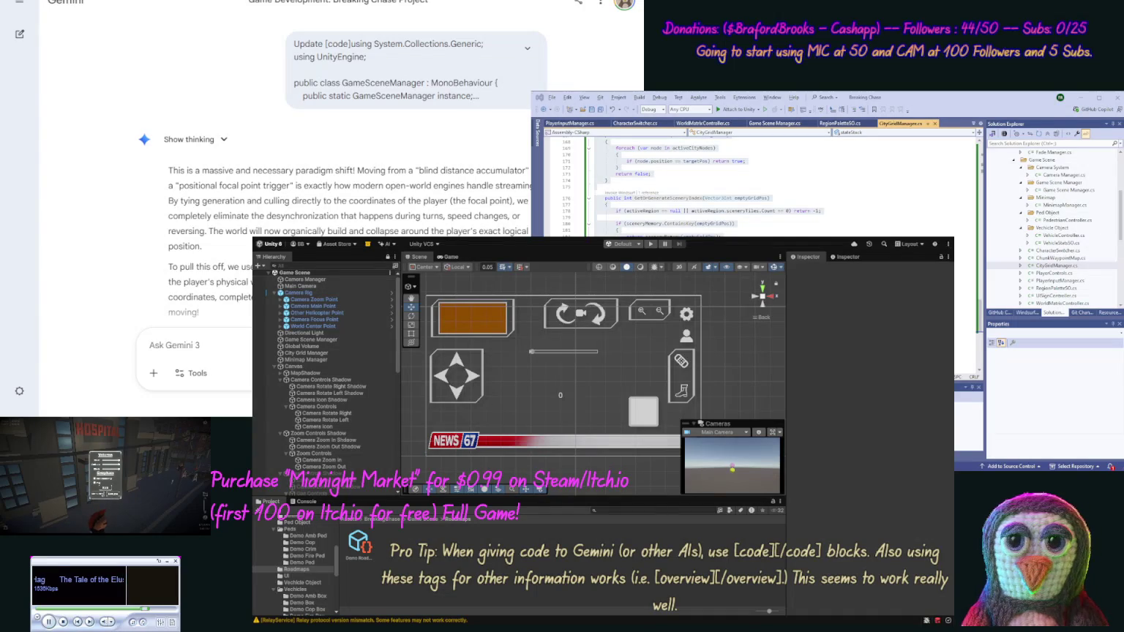
- Close the game's settings menu and bring Gemini's three updated files into view, starting with GameSceneManager.cs
click(105, 497)
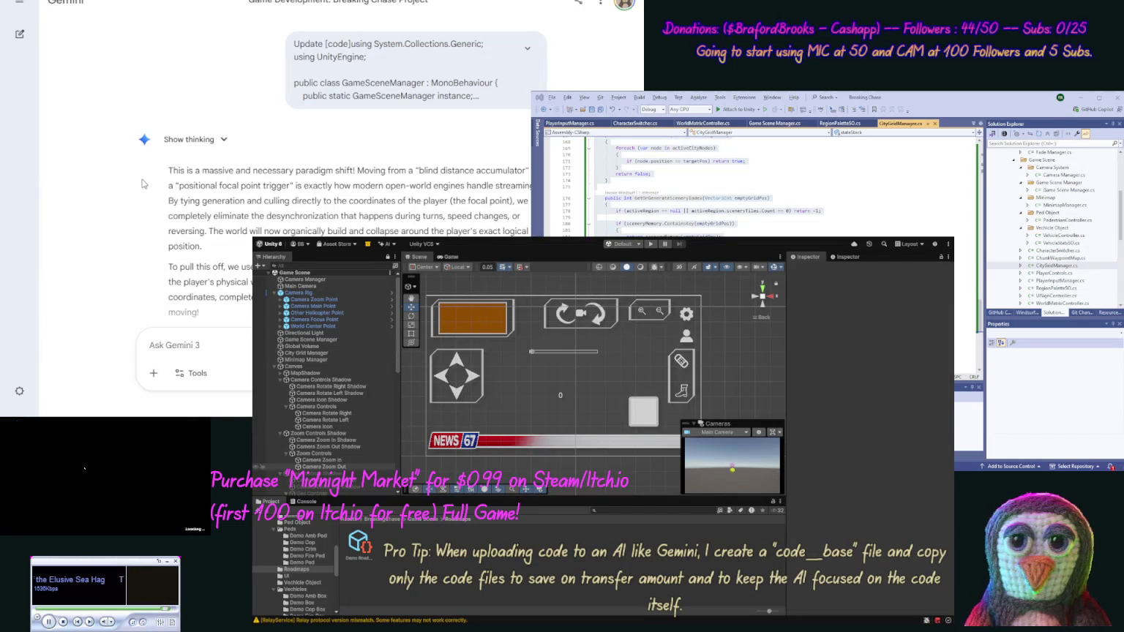
scroll(141, 210, down, 3)
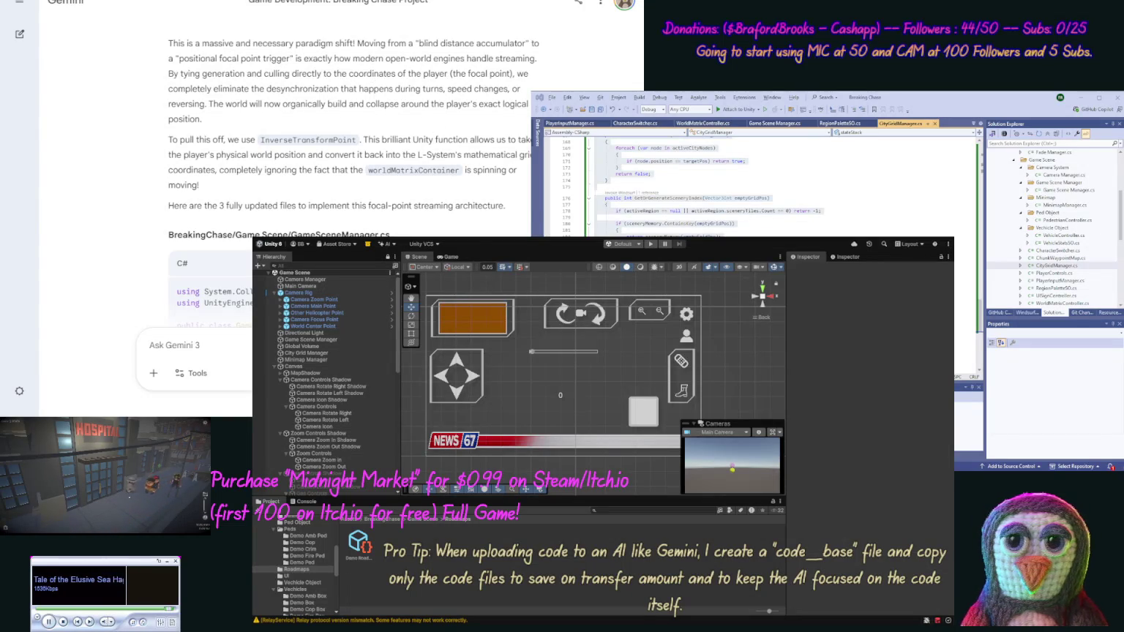
- Replace the GameSceneManager.cs code with Gemini's updated version
key(ctrl+c)
click(855, 152)
key(ctrl+a)
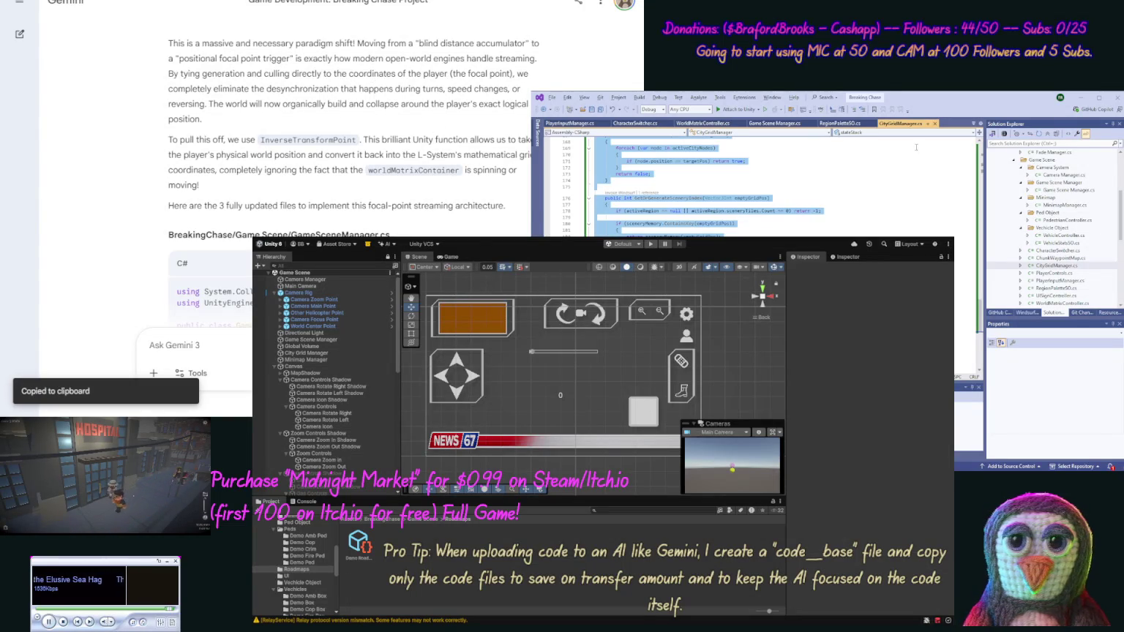
key(ctrl+v)
click(775, 123)
key(ctrl+a)
key(ctrl+v)
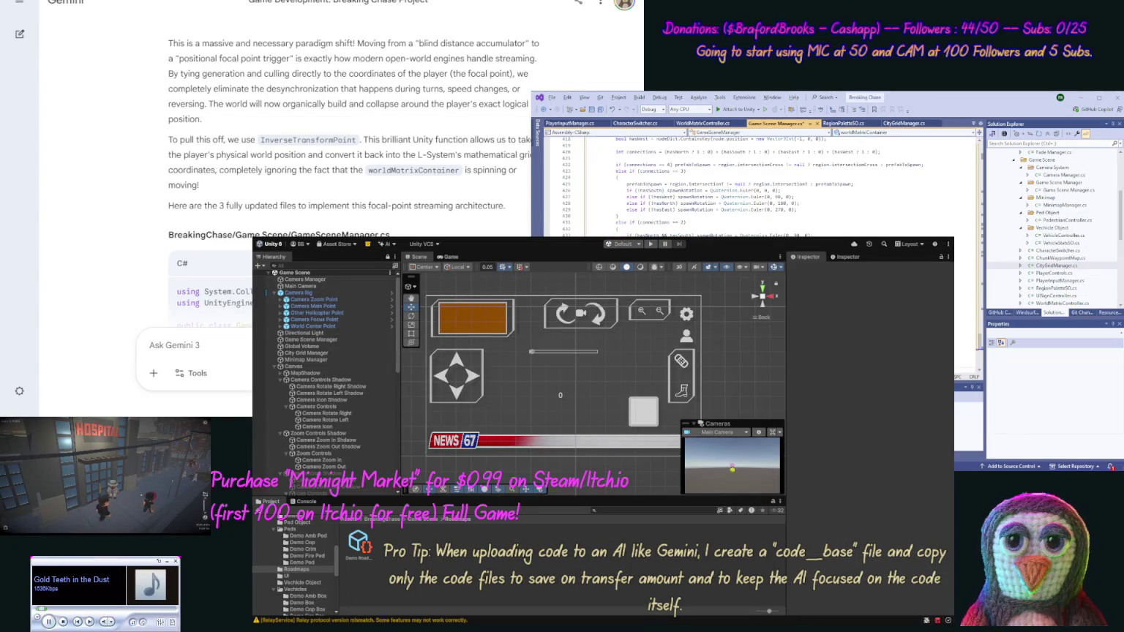
scroll(111, 130, down, 12)
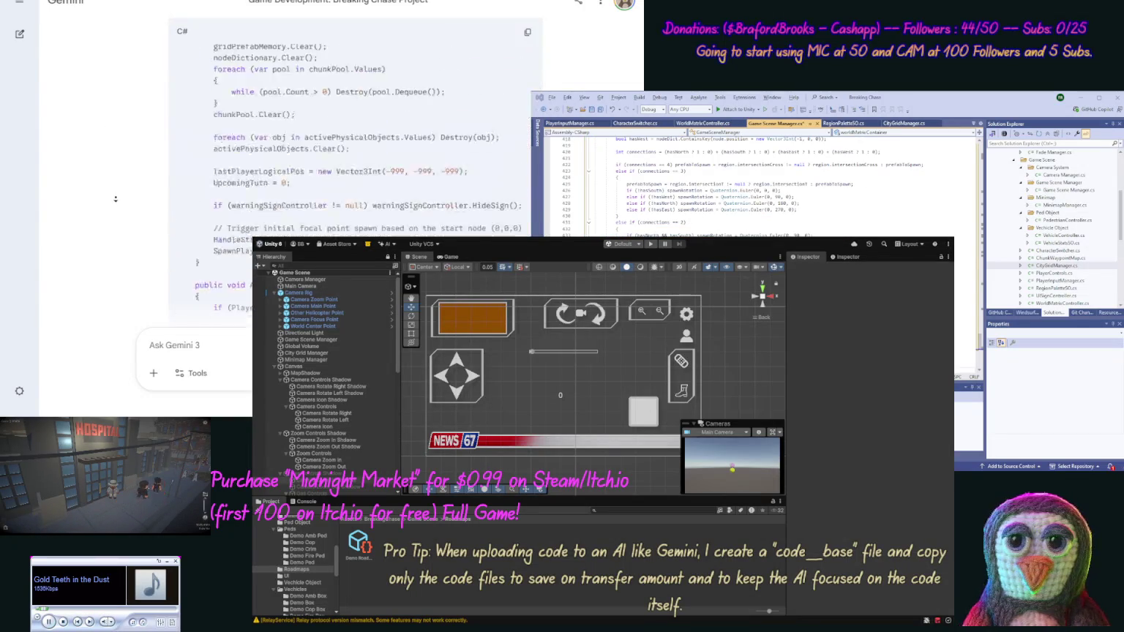
scroll(114, 202, down, 15)
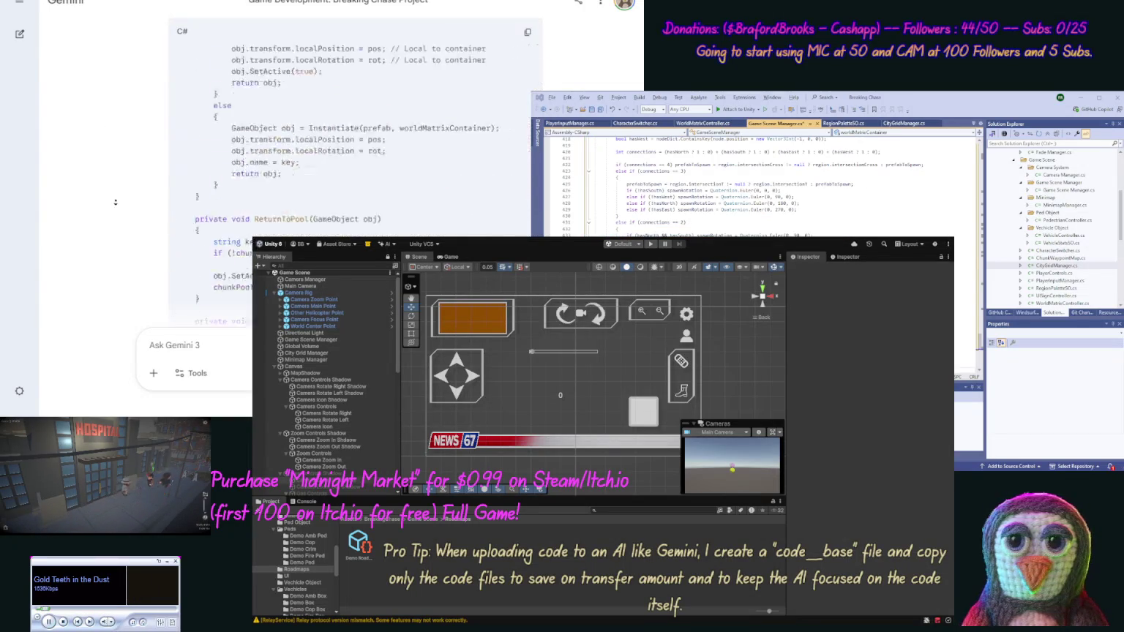
scroll(115, 202, up, 15)
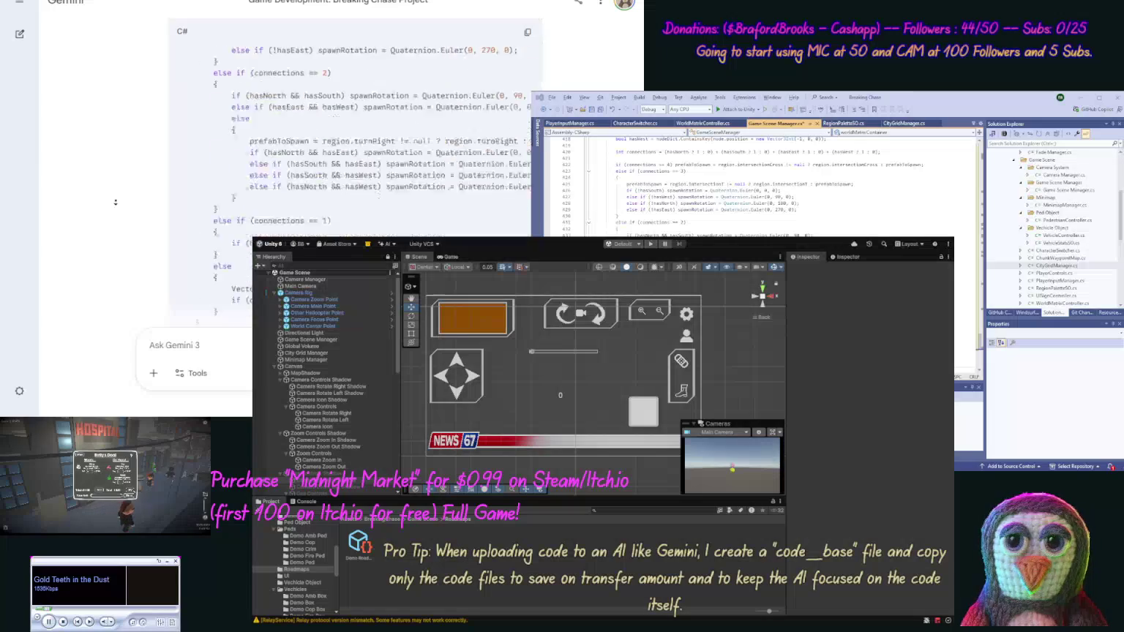
scroll(118, 167, up, 2)
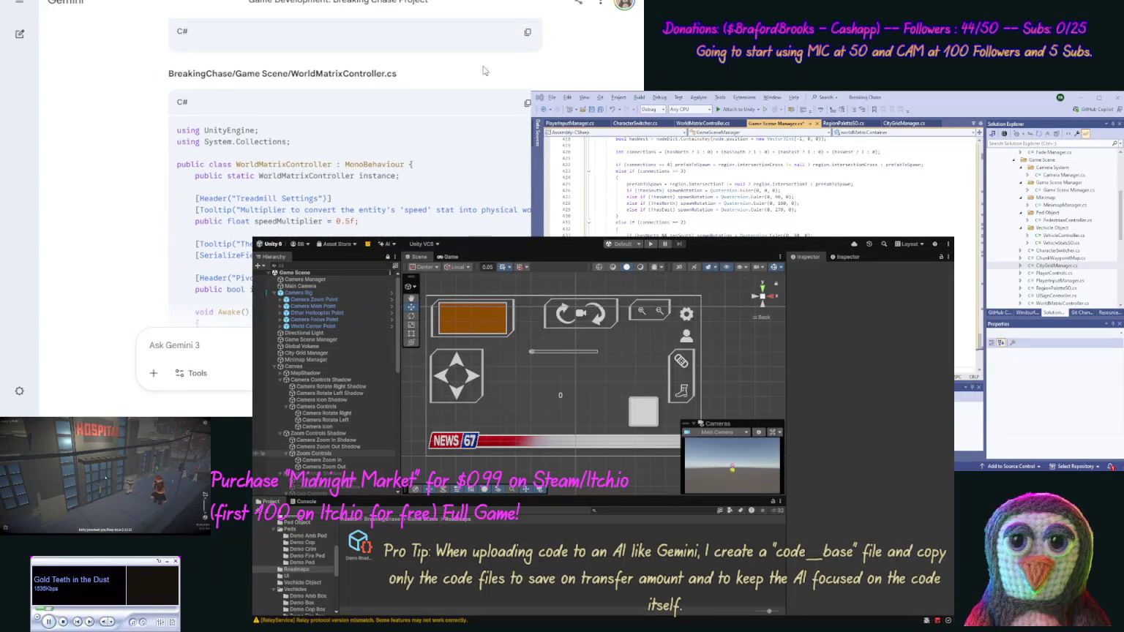
- Replace the WorldMatrixController.cs code with Gemini's updated version
click(526, 101)
double_click(1062, 303)
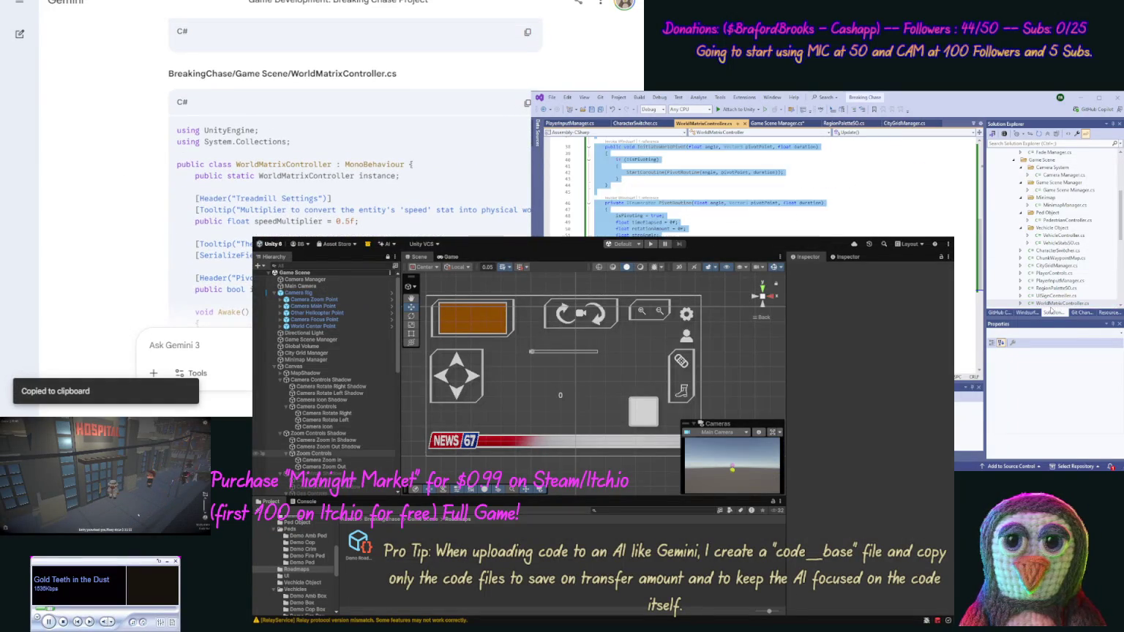
key(ctrl+a)
key(ctrl+v)
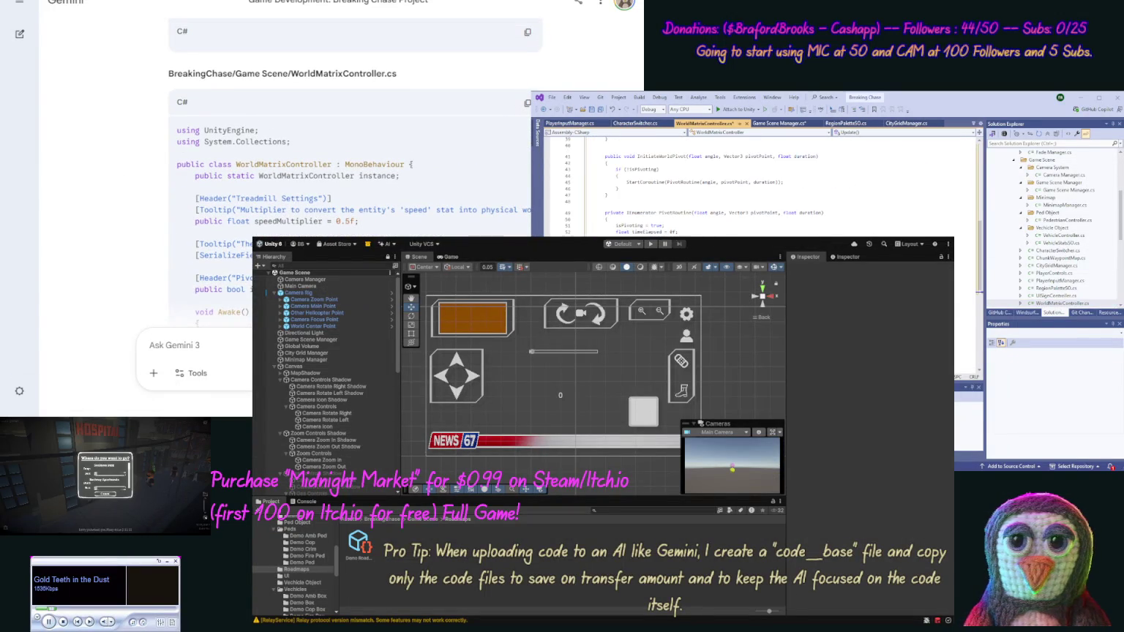
scroll(125, 205, down, 15)
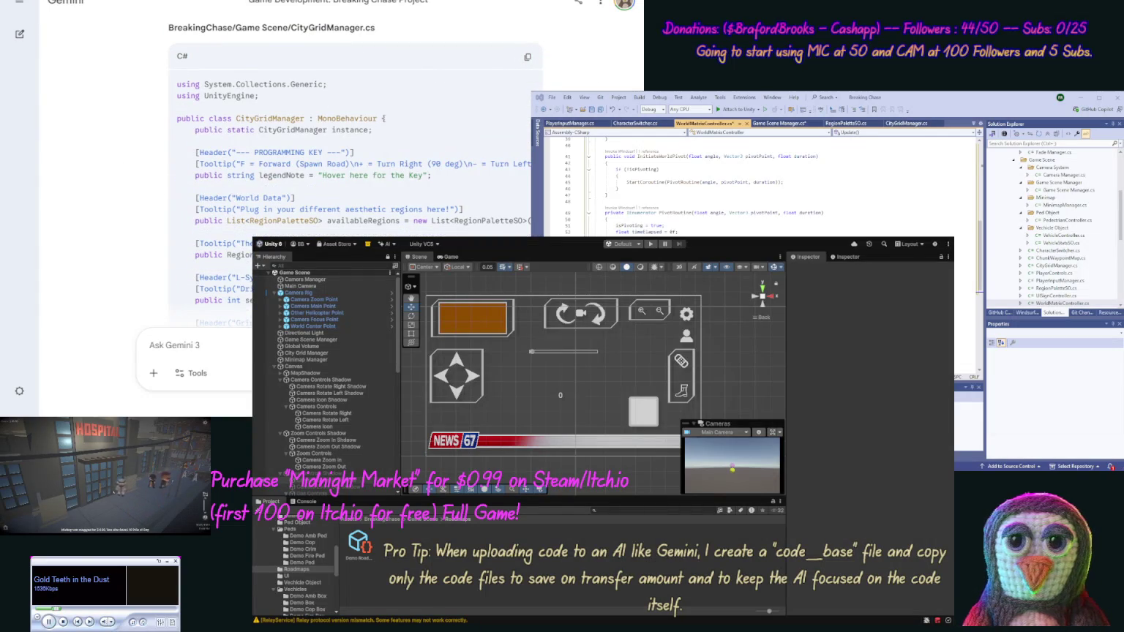
- Paste the copied code over CityGridManager.cs and save the script
click(904, 123)
key(ctrl+a)
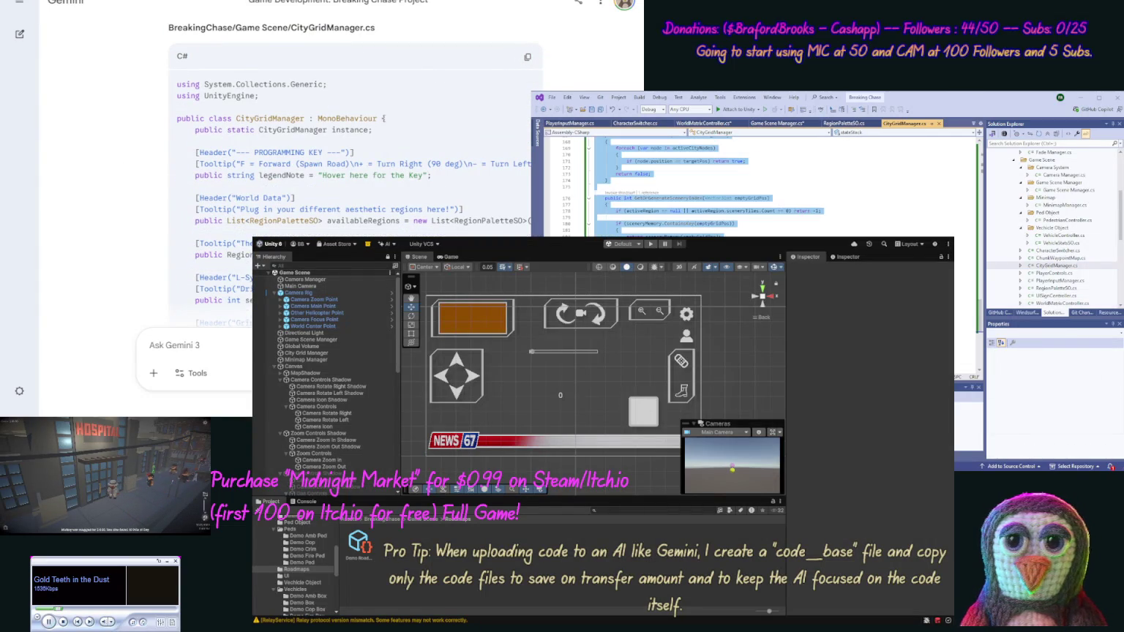
key(ctrl+v)
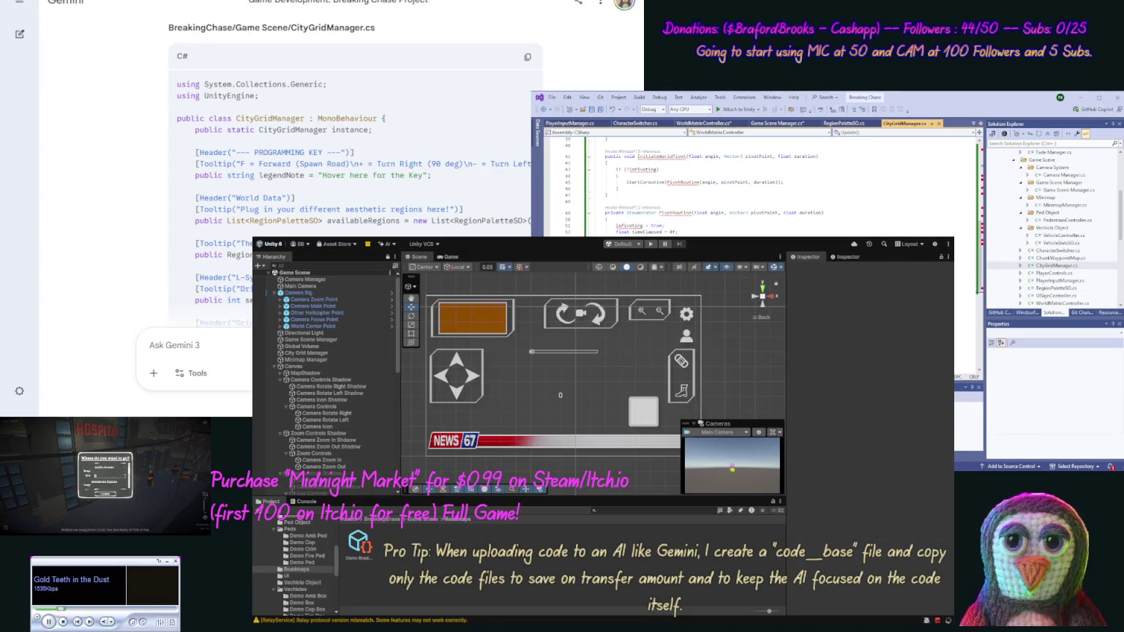
key(ctrl+s)
scroll(971, 228, up, 7)
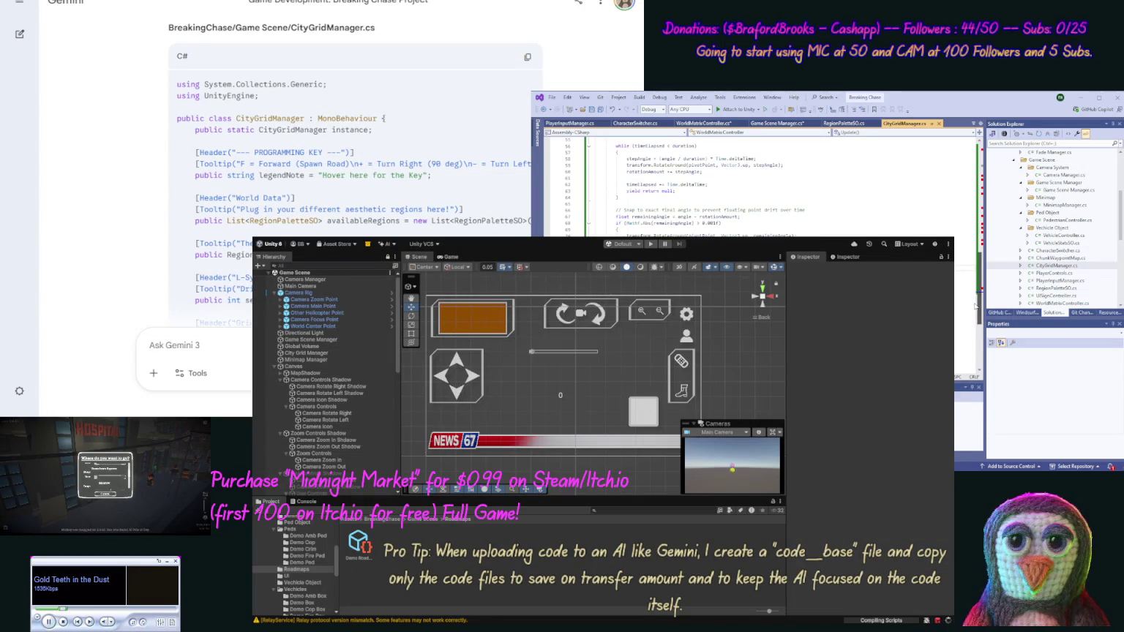
scroll(971, 228, up, 5)
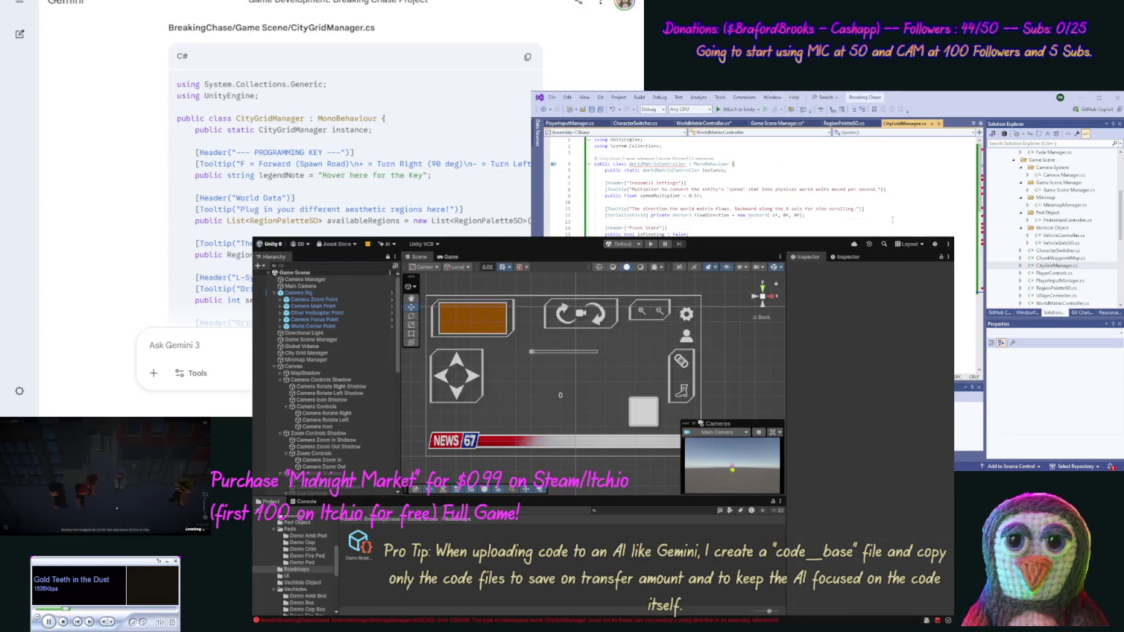
- Undo the mistaken paste and fill CityGridManager.cs with Gemini's updated CityGridManager code
key(ctrl+z)
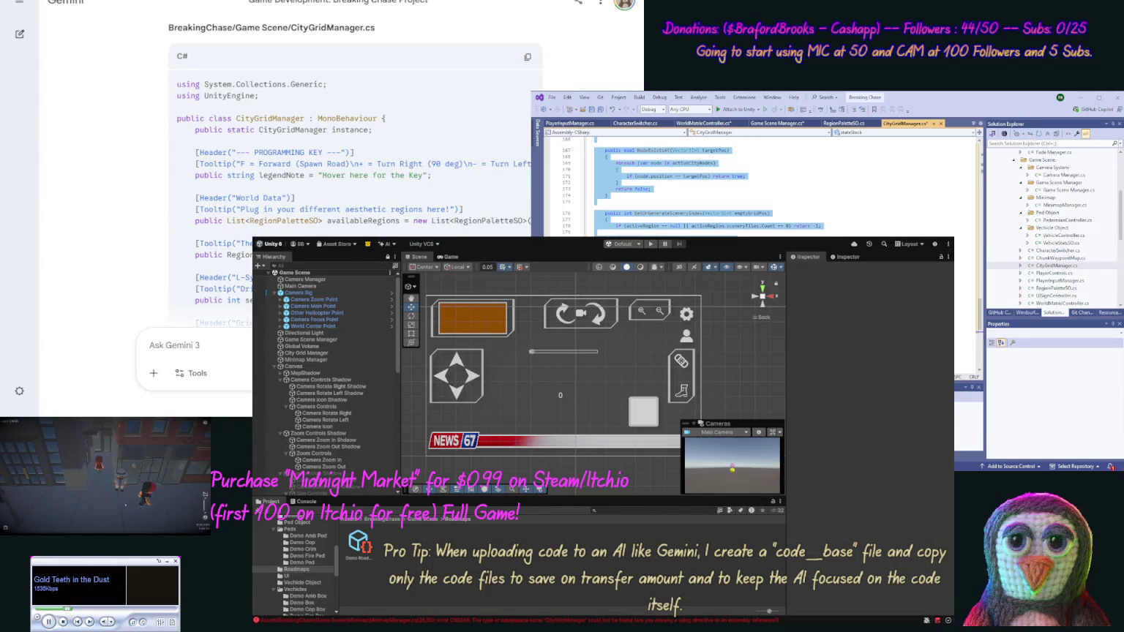
click(892, 219)
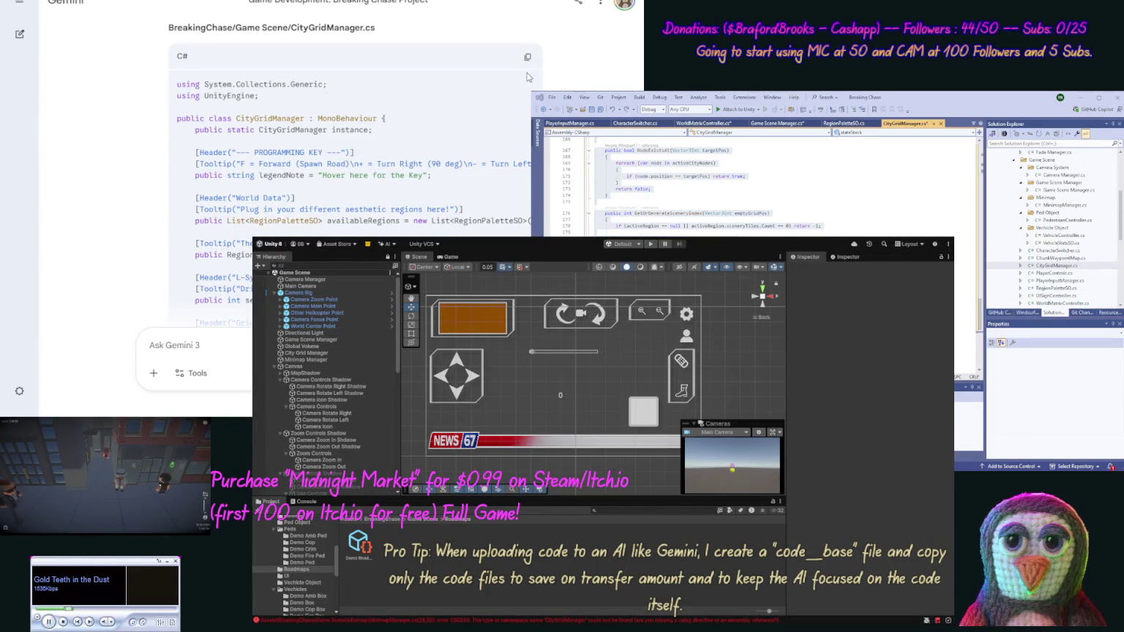
click(527, 56)
click(965, 254)
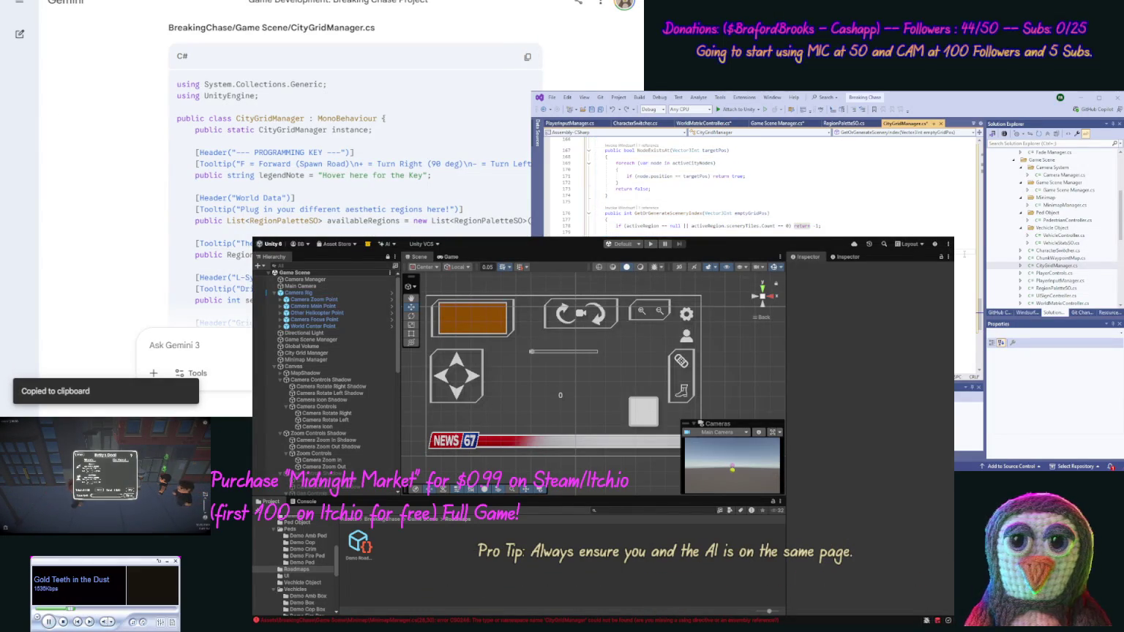
key(ctrl+a)
key(ctrl+v)
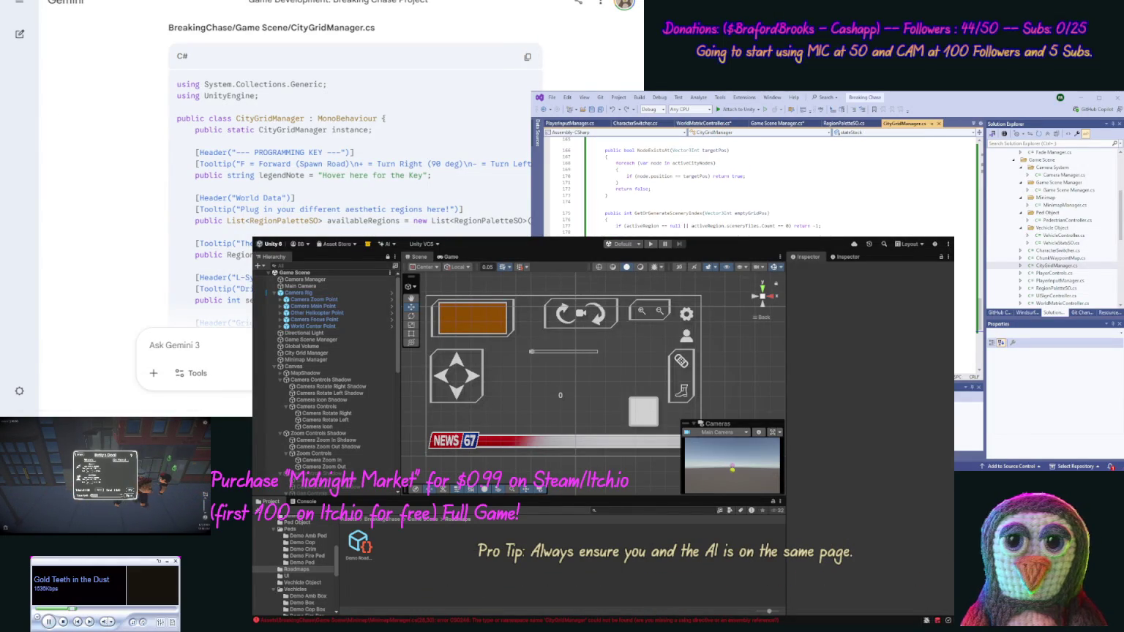
scroll(119, 168, down, 1)
scroll(119, 169, down, 10)
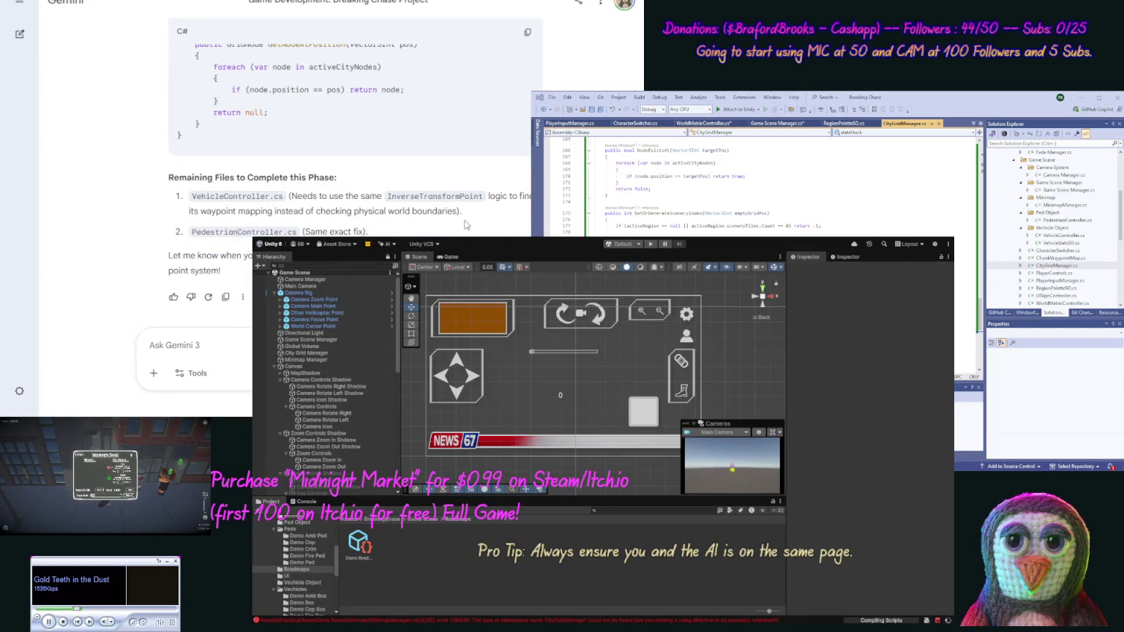
- Start a 'Next files to update' Gemini message containing the VehicleController code in [code] tags
double_click(1062, 235)
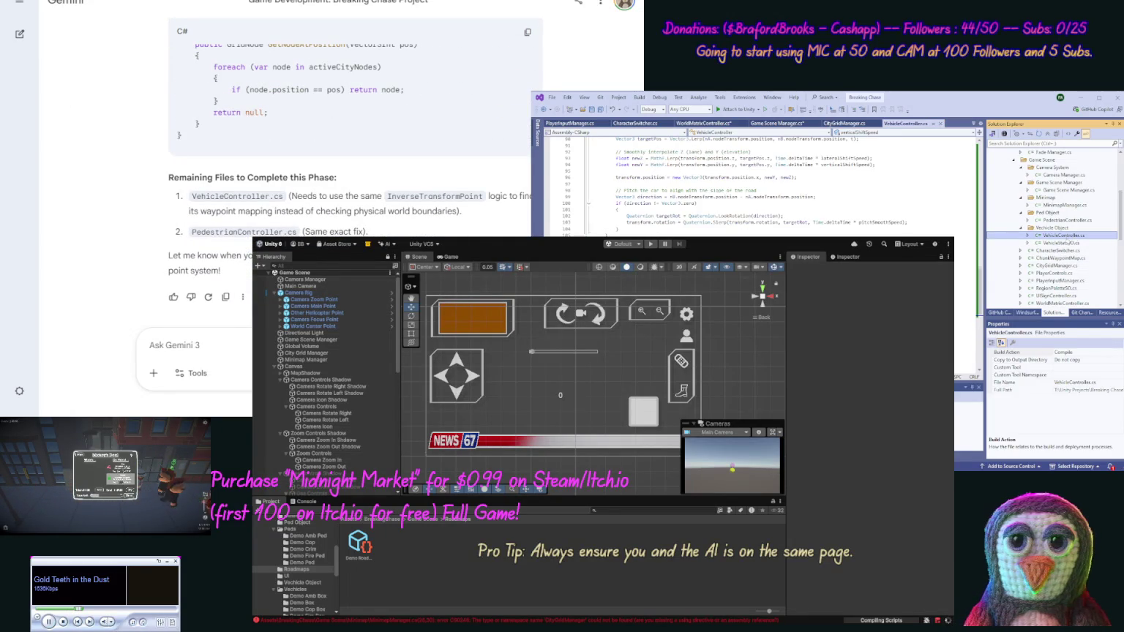
drag(618, 223, 594, 141)
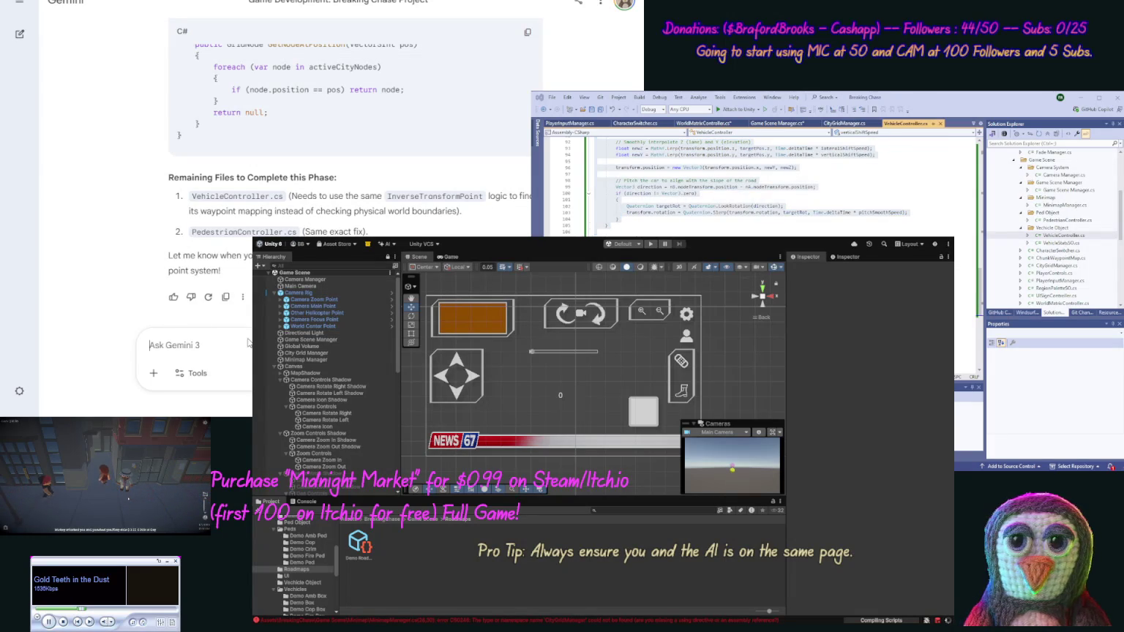
text(Next f)
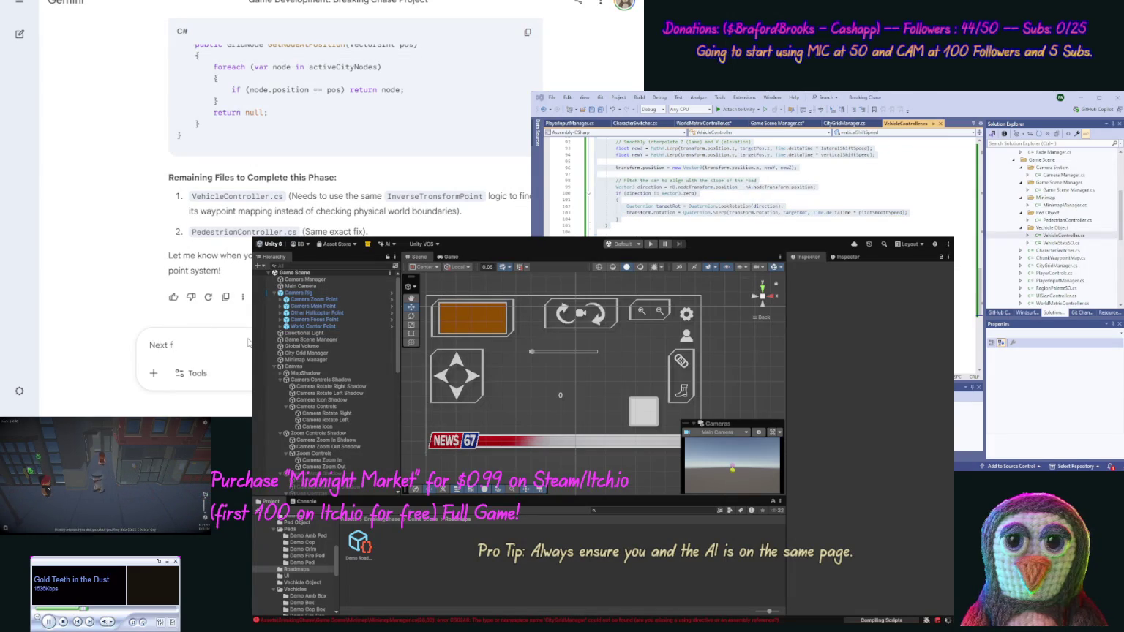
text(s to update [cod)
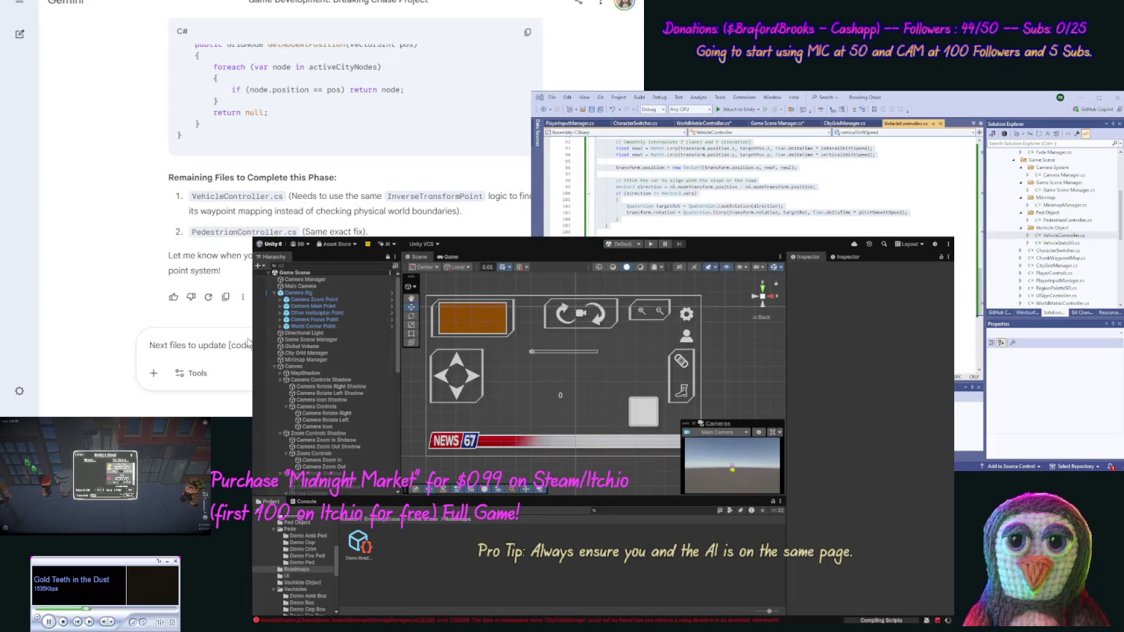
key(ctrl+v)
text(/code)
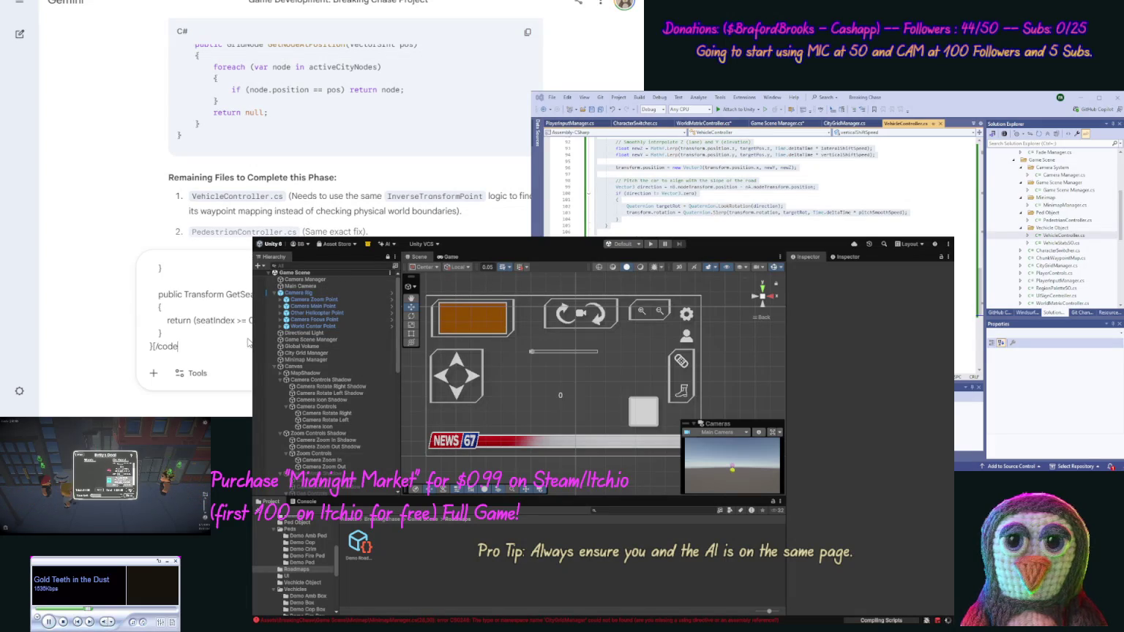
text(] and [code])
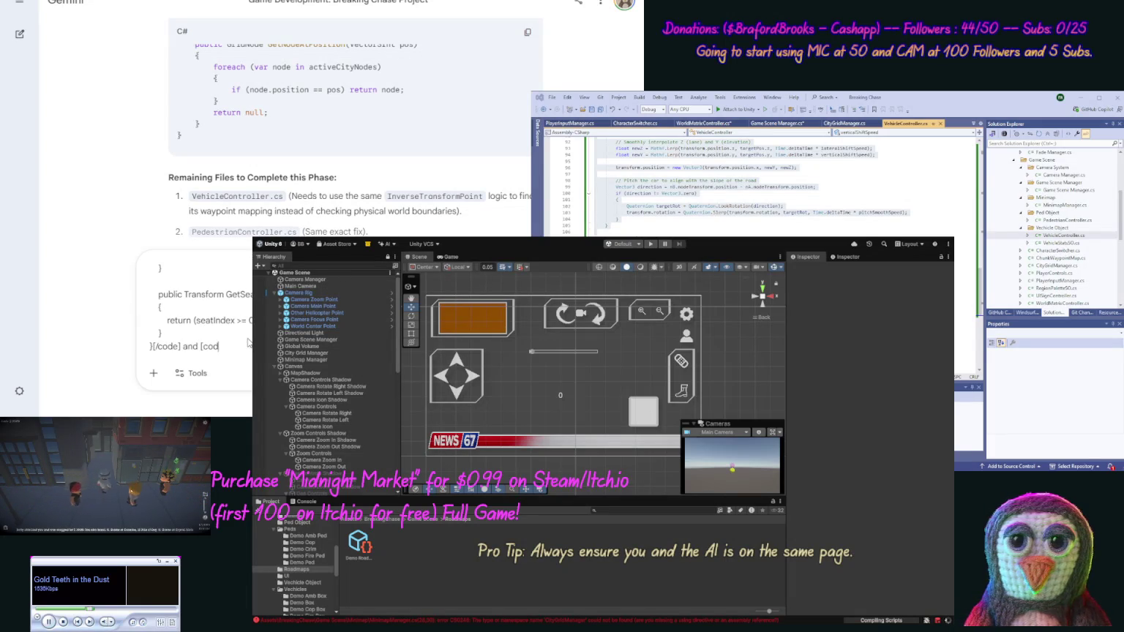
- Add the full PedestrianController.cs code in [code] tags and send the message
key(ctrl+a)
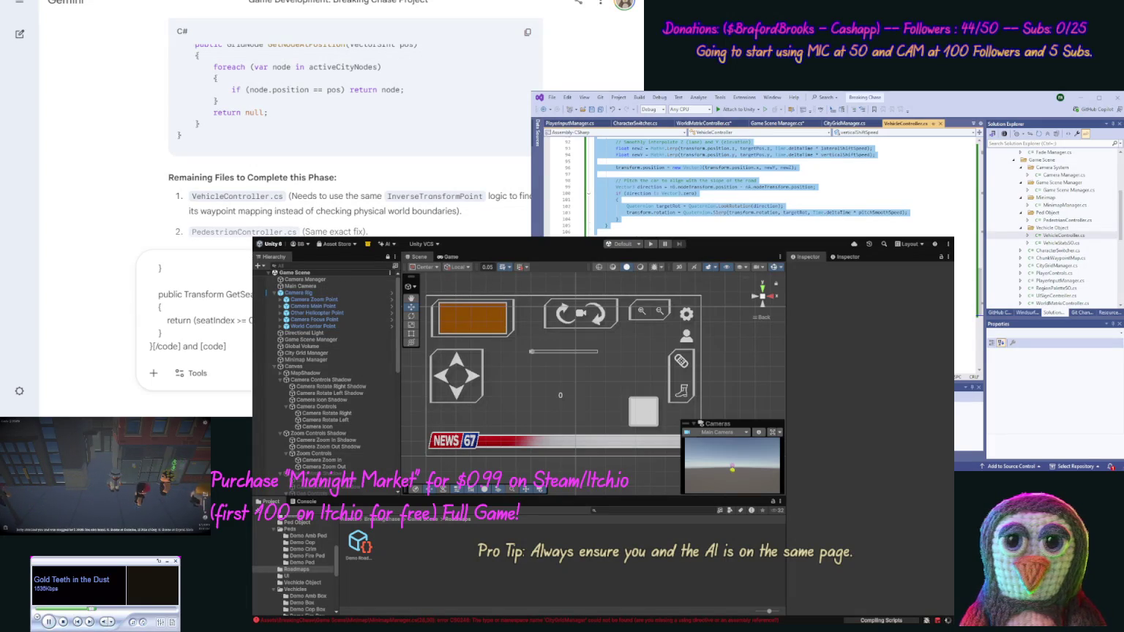
double_click(1067, 220)
key(ctrl+a)
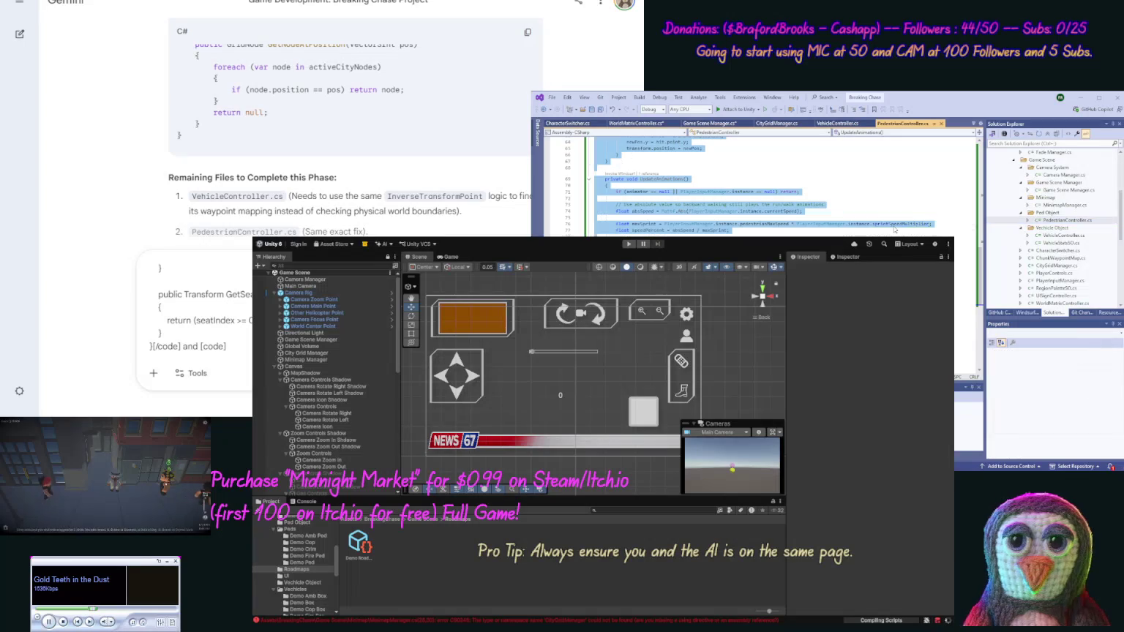
click(564, 66)
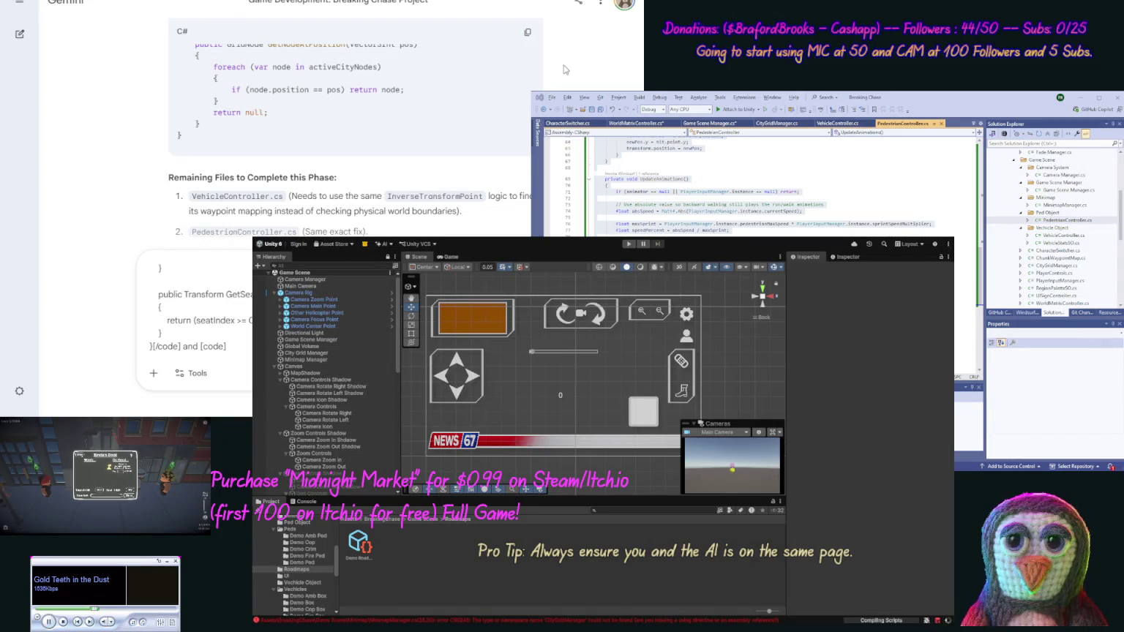
key(ctrl+v)
text([/code])
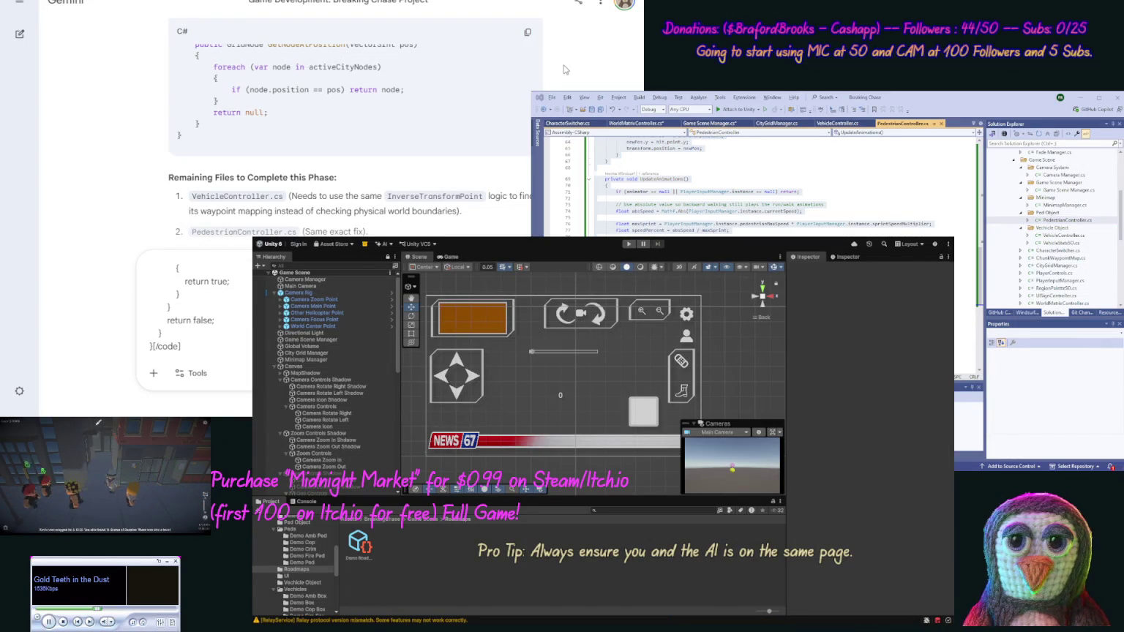
key(Return)
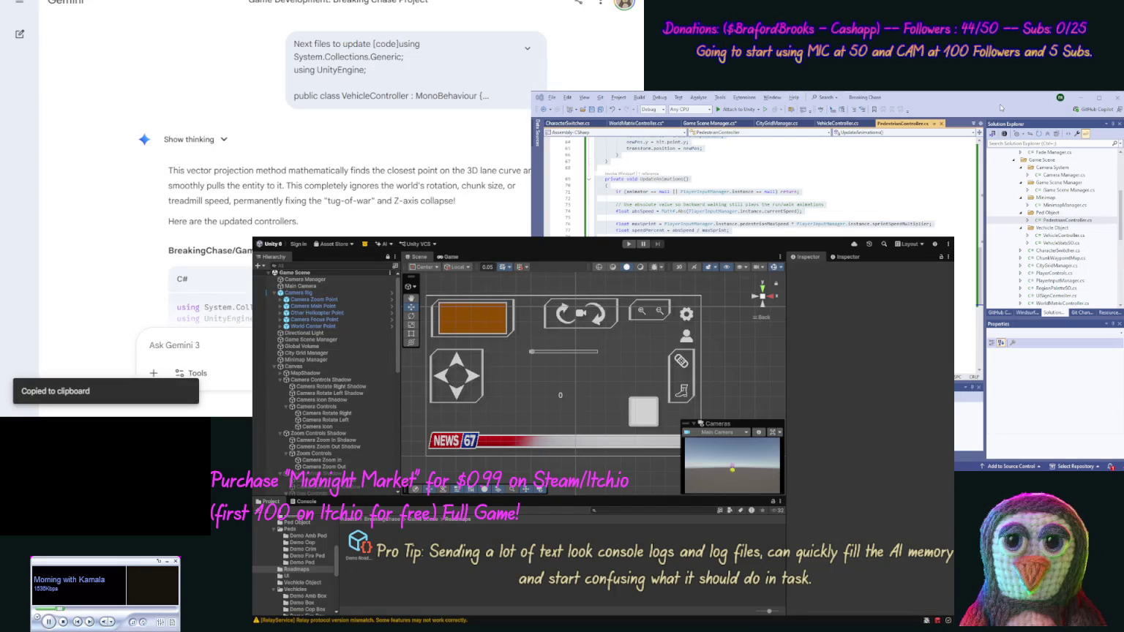
- Replace the VehicleController.cs code with Gemini's new VehicleController version
double_click(1056, 237)
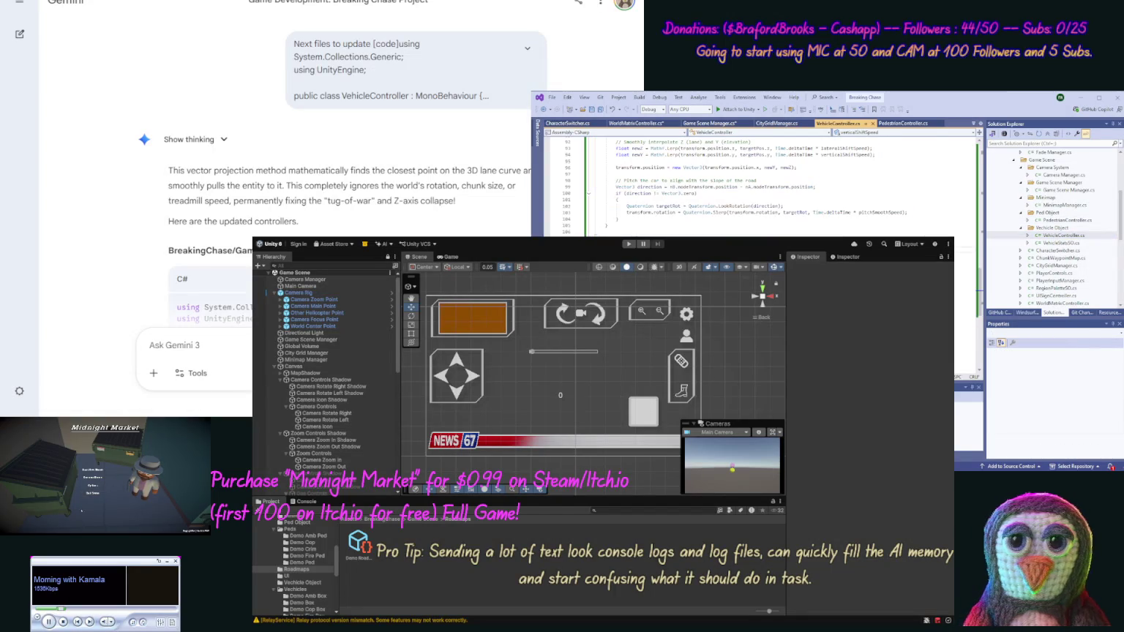
key(ctrl+a)
key(ctrl+v)
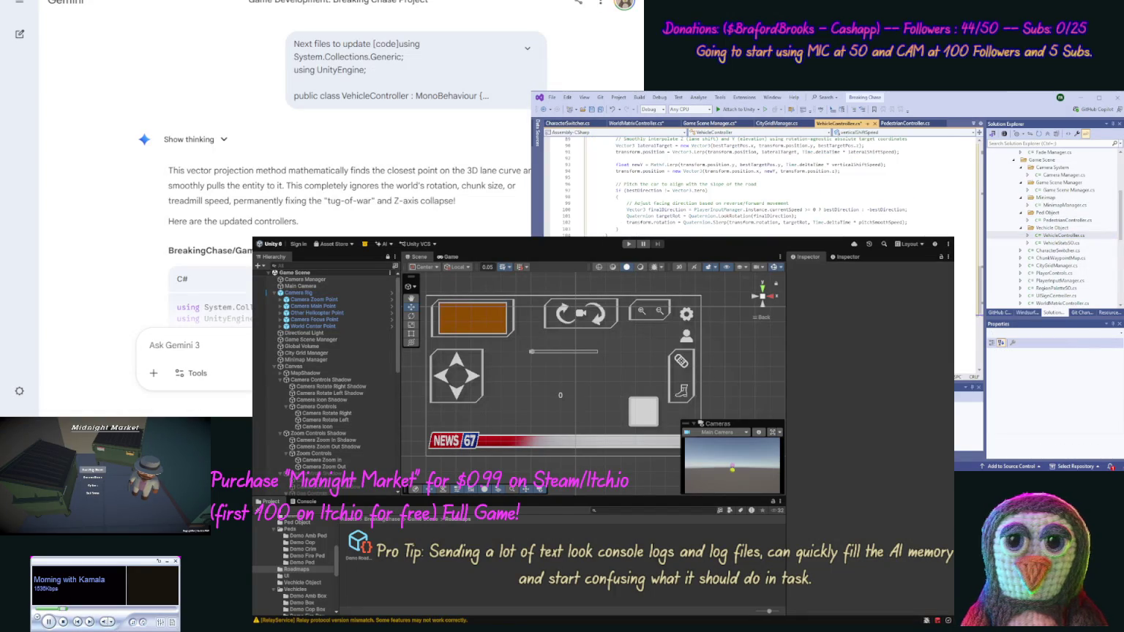
scroll(102, 234, down, 10)
scroll(103, 234, down, 15)
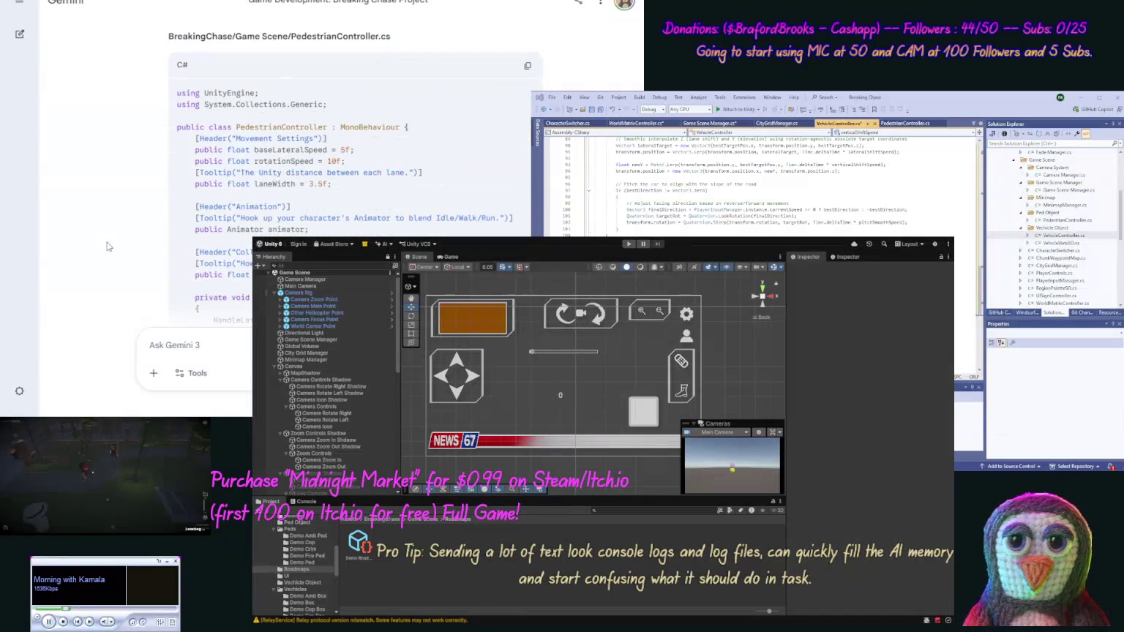
- Replace the PedestrianController.cs code with Gemini's updated pedestrian code
click(527, 65)
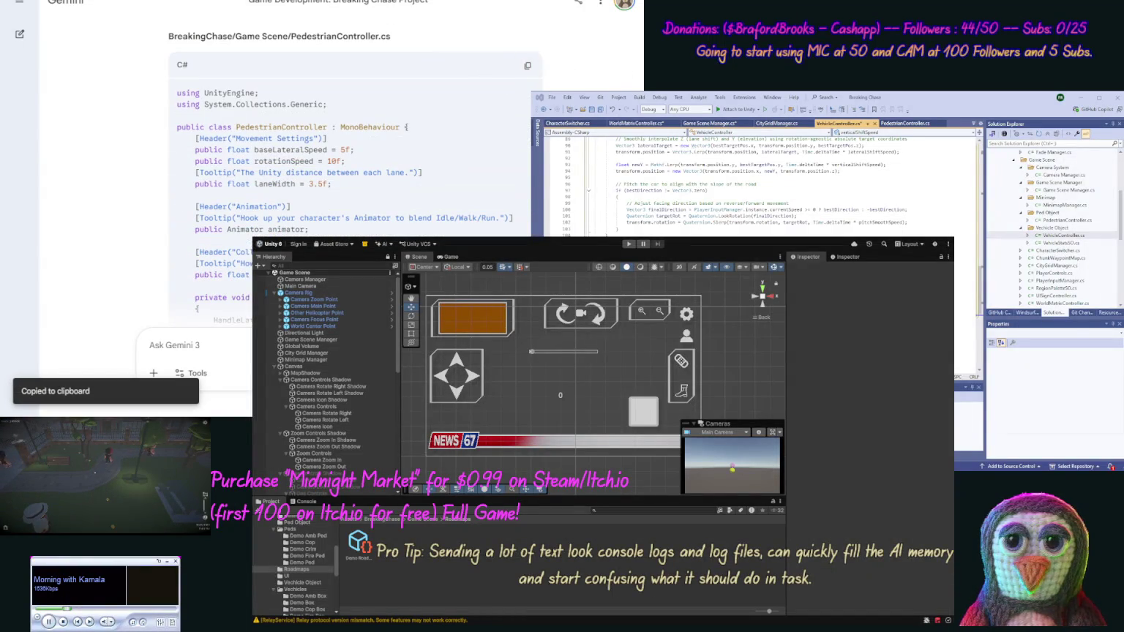
double_click(1068, 220)
key(ctrl+a)
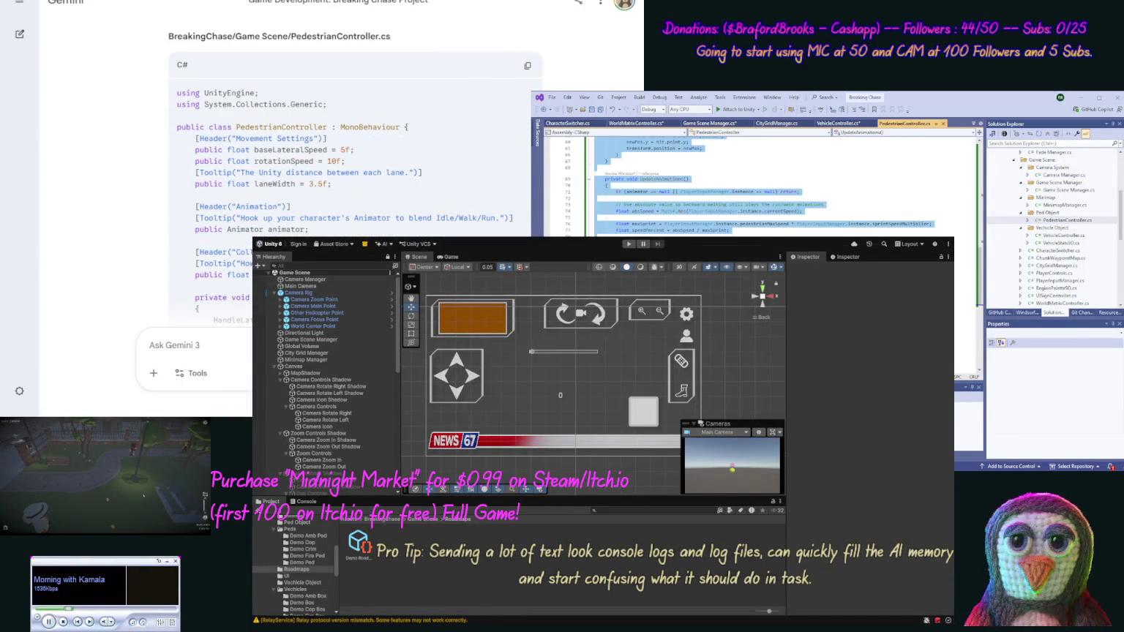
key(ctrl+v)
scroll(128, 234, down, 15)
scroll(128, 234, down, 10)
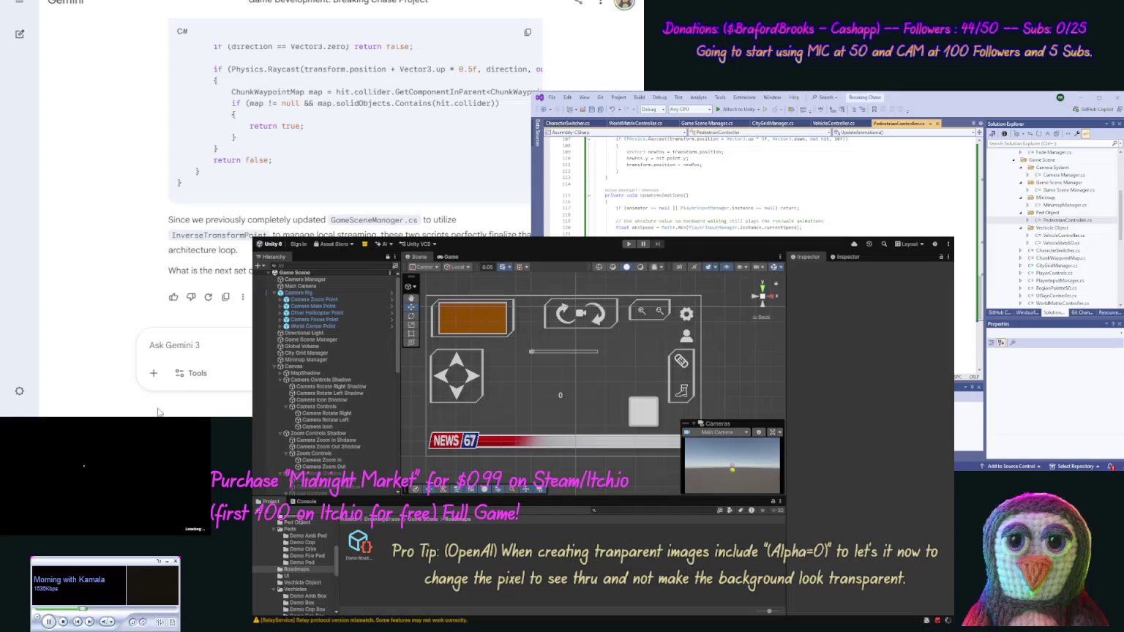
- Send Gemini a 'Good question, what o…' follow-up asking which other files need fixing, including the initial not-moving issue
text(Good question, wh)
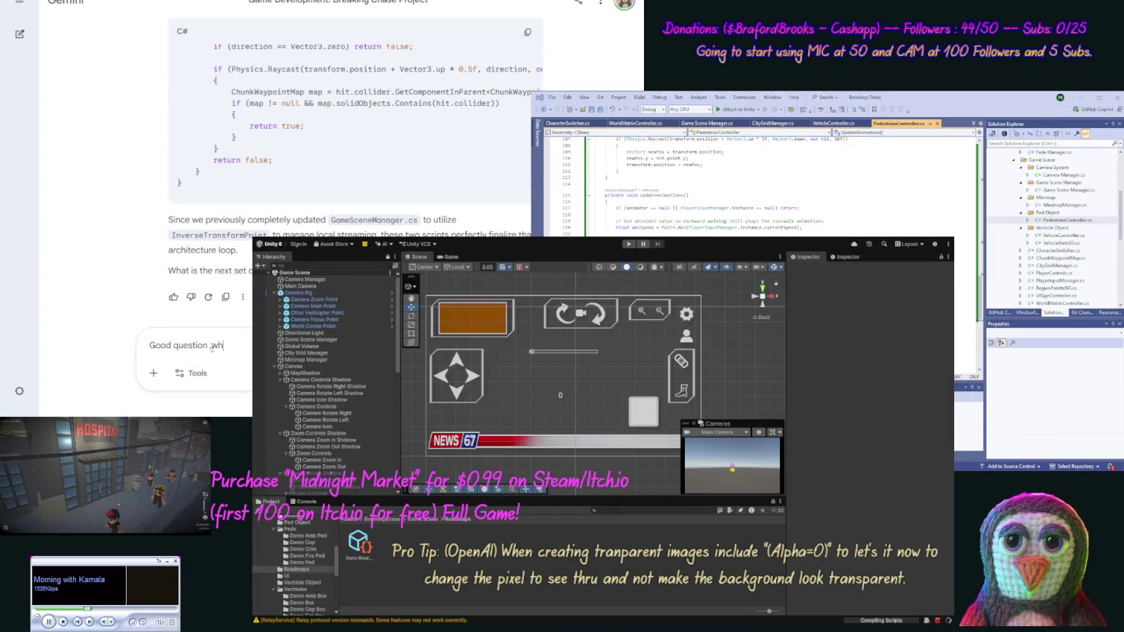
text(at othe)
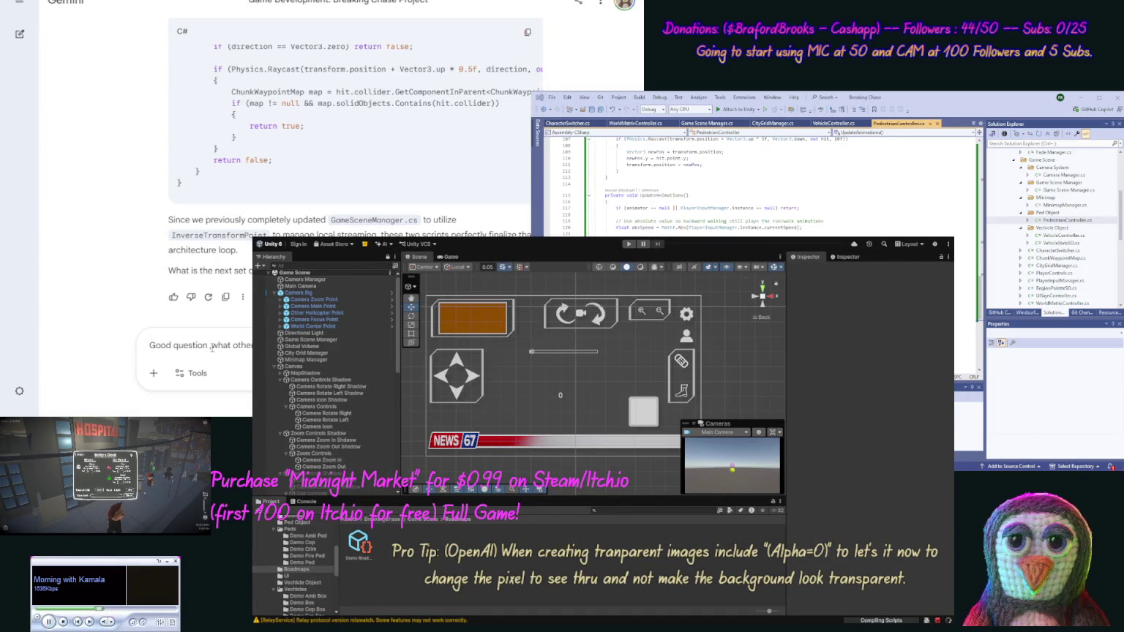
text(run into includ)
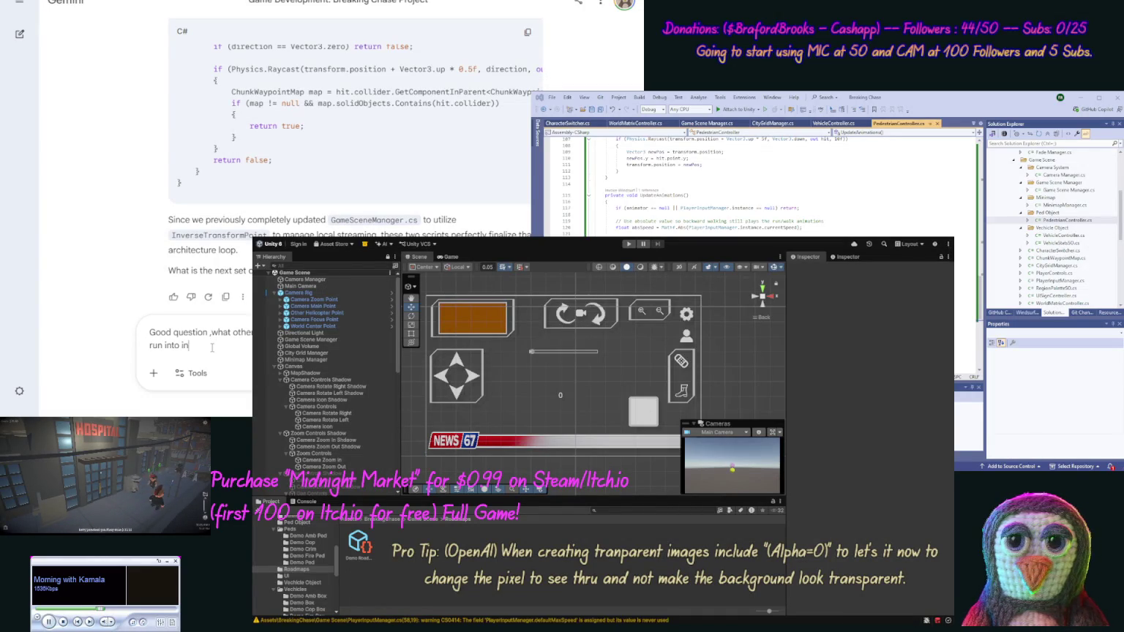
text(ing the init)
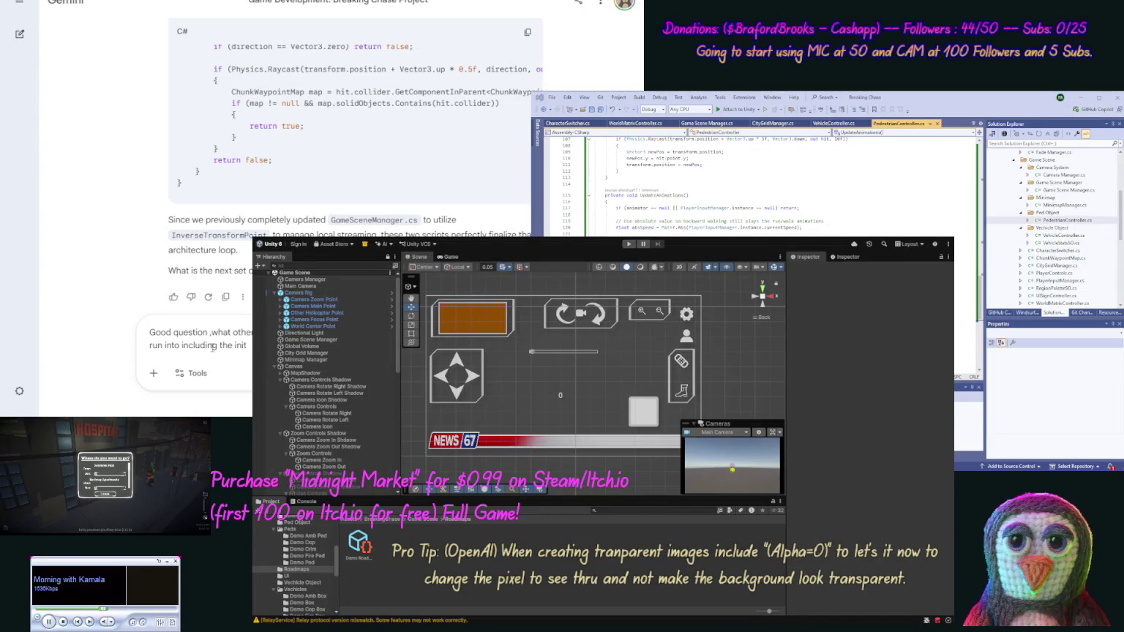
text(ia)
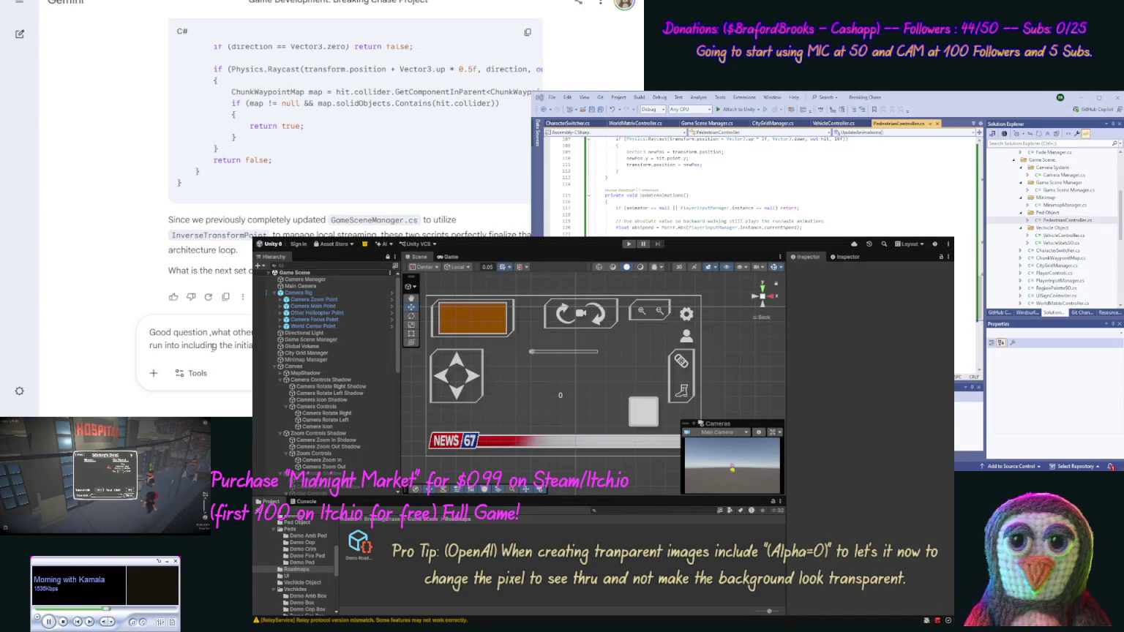
key(Return)
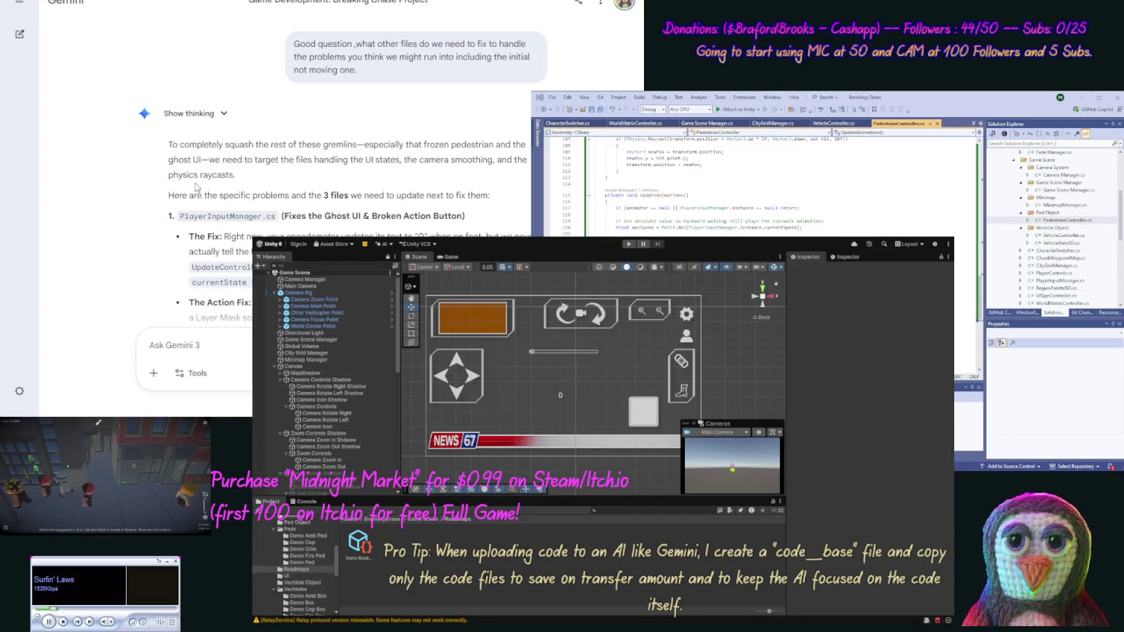
scroll(144, 224, down, 5)
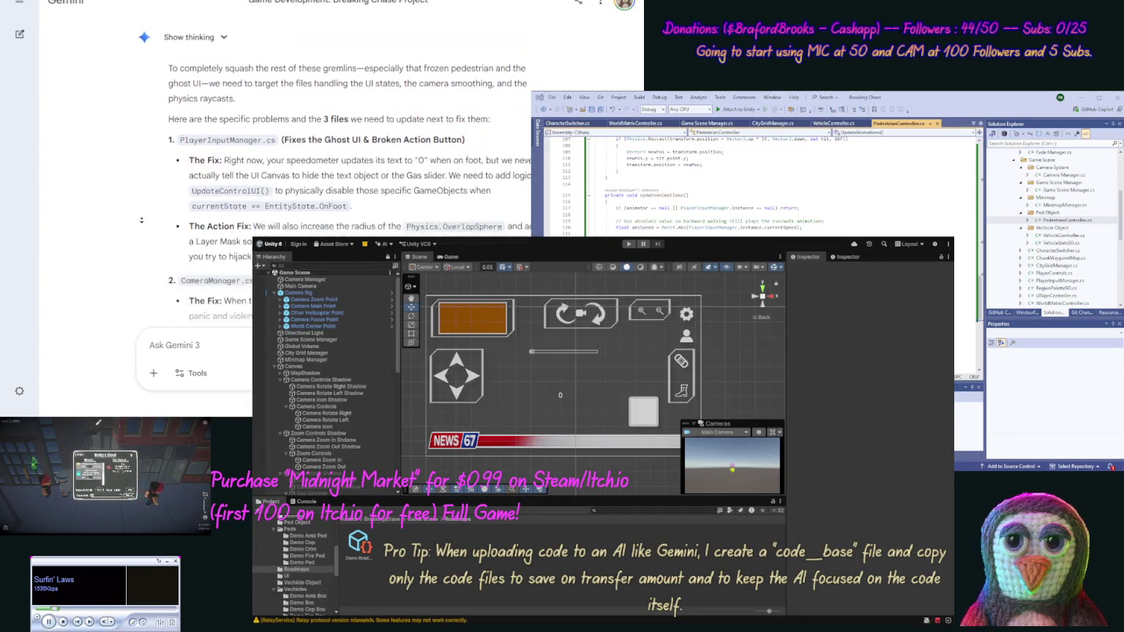
scroll(142, 224, up, 2)
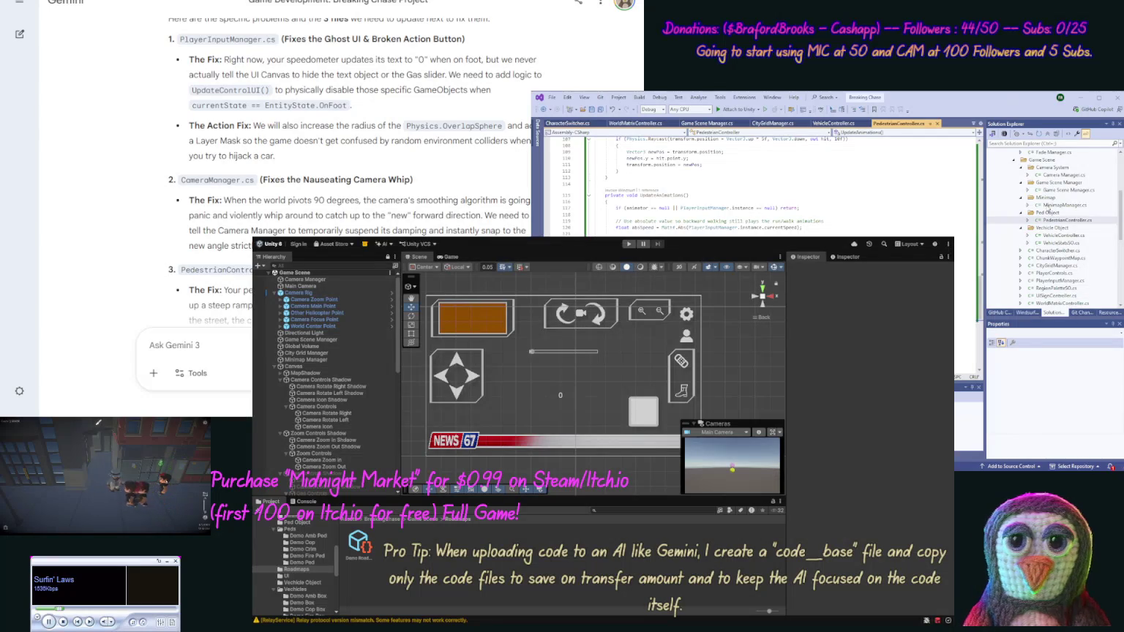
- Start an 'update' request to Gemini with the PlayerInputManager.cs code in [code] tags
double_click(1033, 281)
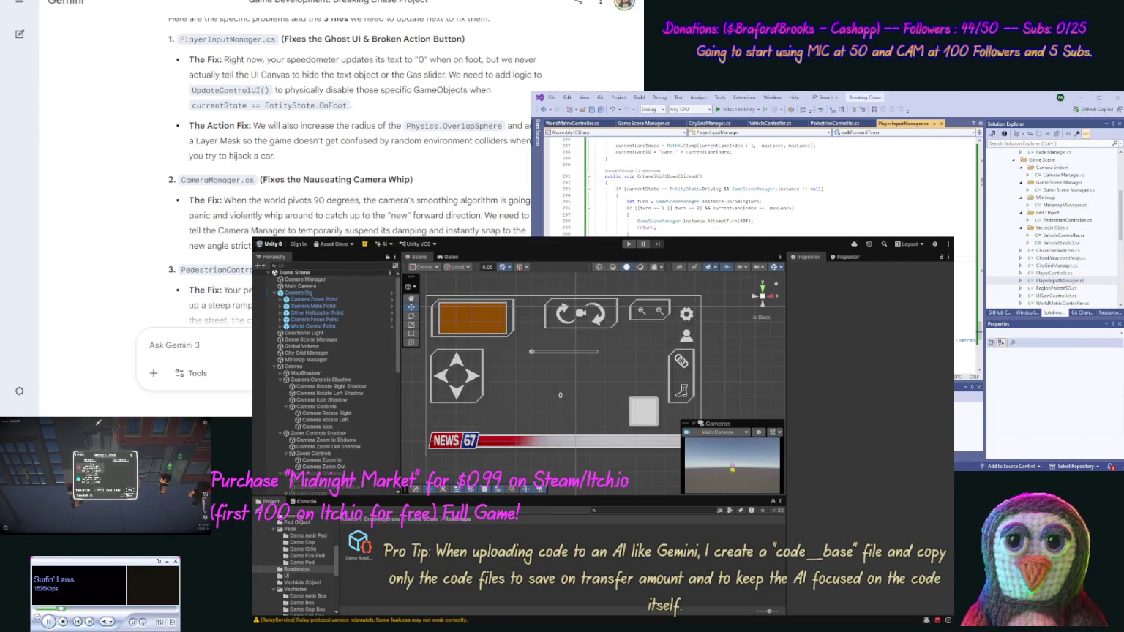
drag(594, 136, 922, 234)
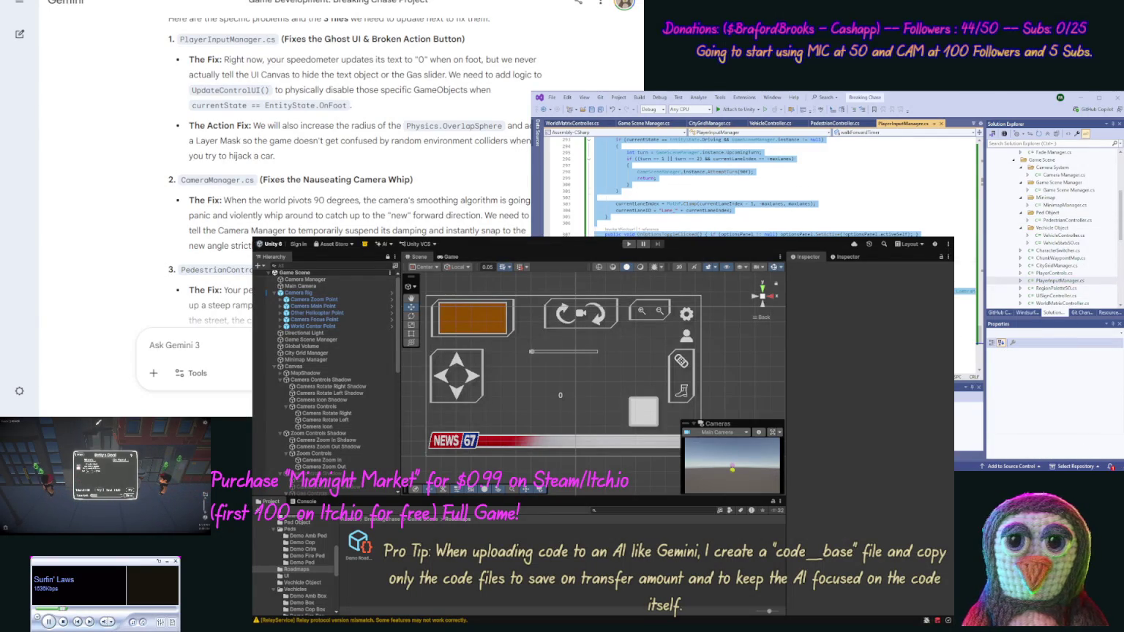
click(228, 343)
text(update [code)
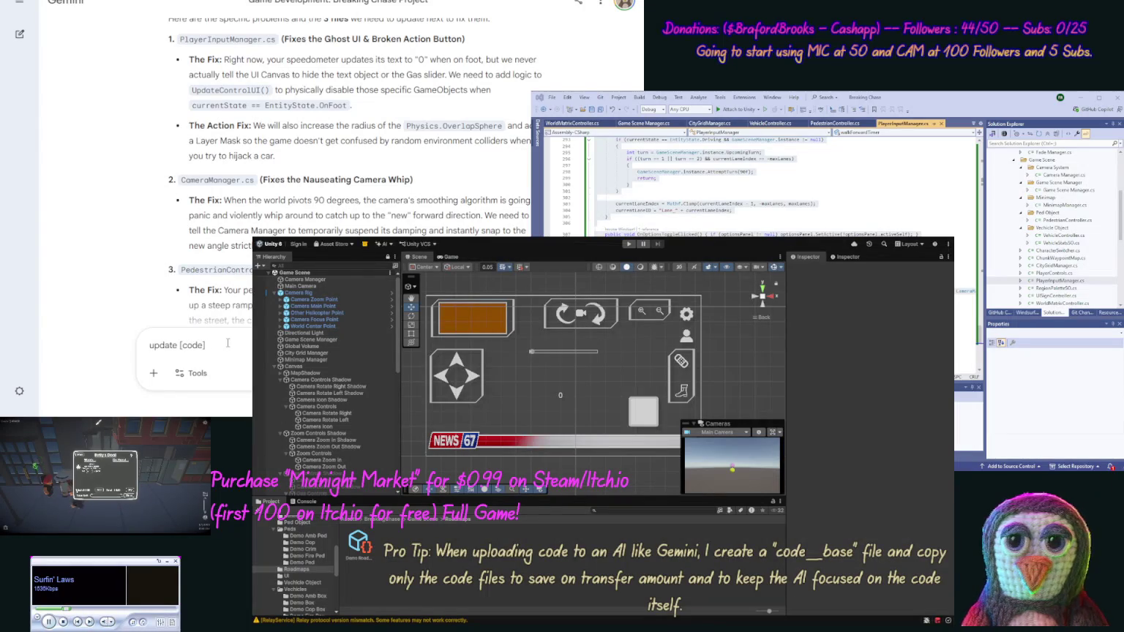
key(ctrl+v)
text([/code], )
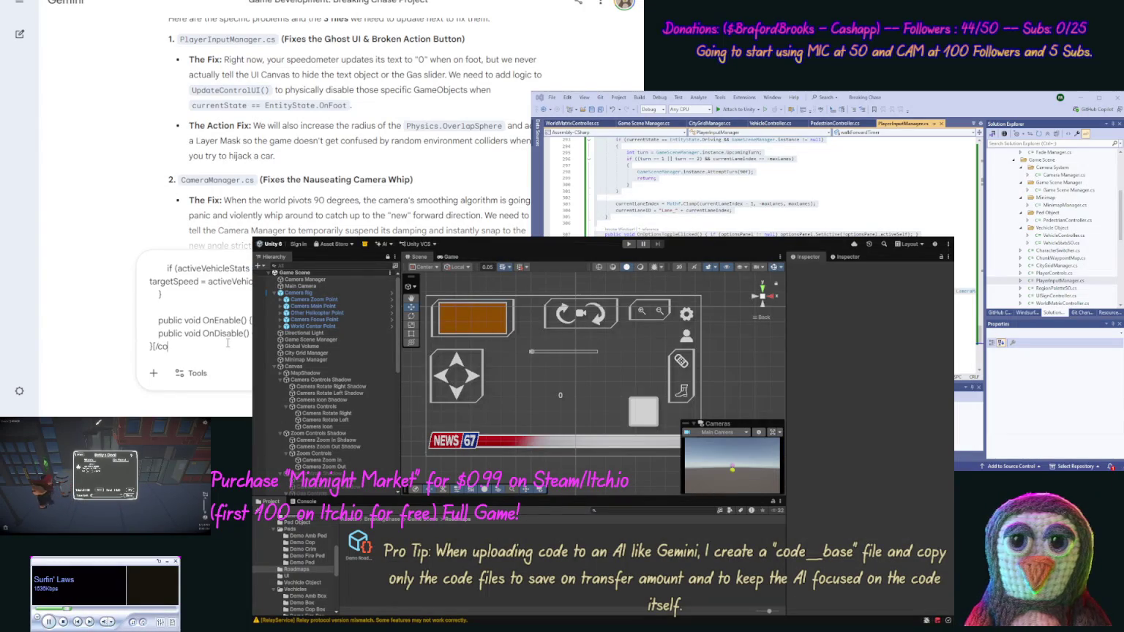
text([code], [c)
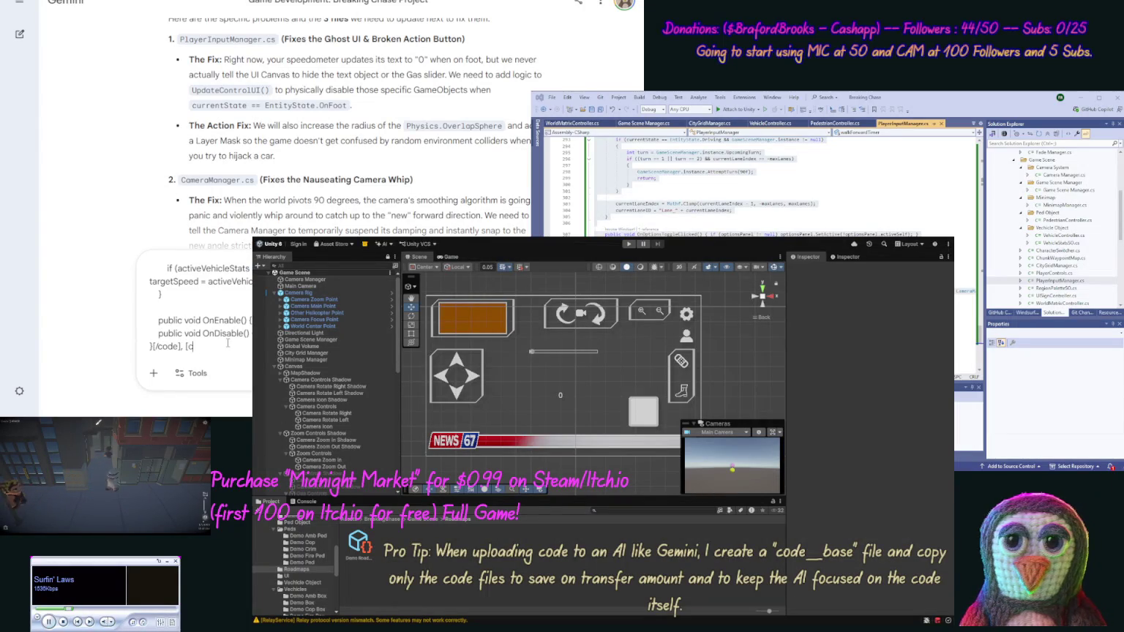
key(ctrl+a)
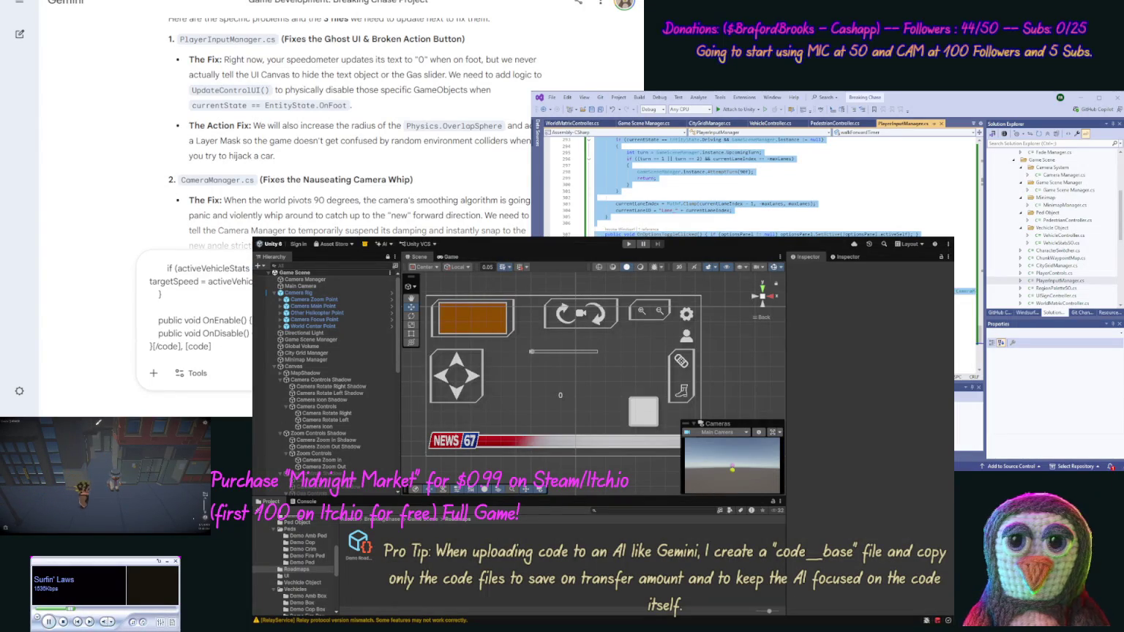
key(alt+Tab)
key(alt+Tab)
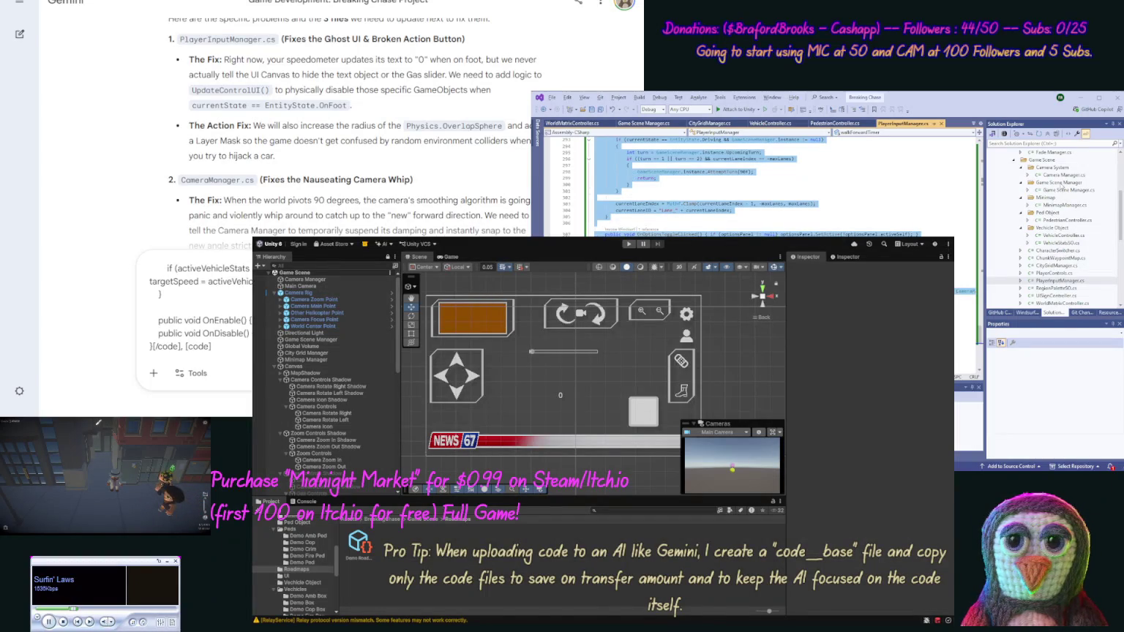
- Add the full CameraManager.cs code to the request in [code] tags
click(1062, 175)
key(ctrl+a)
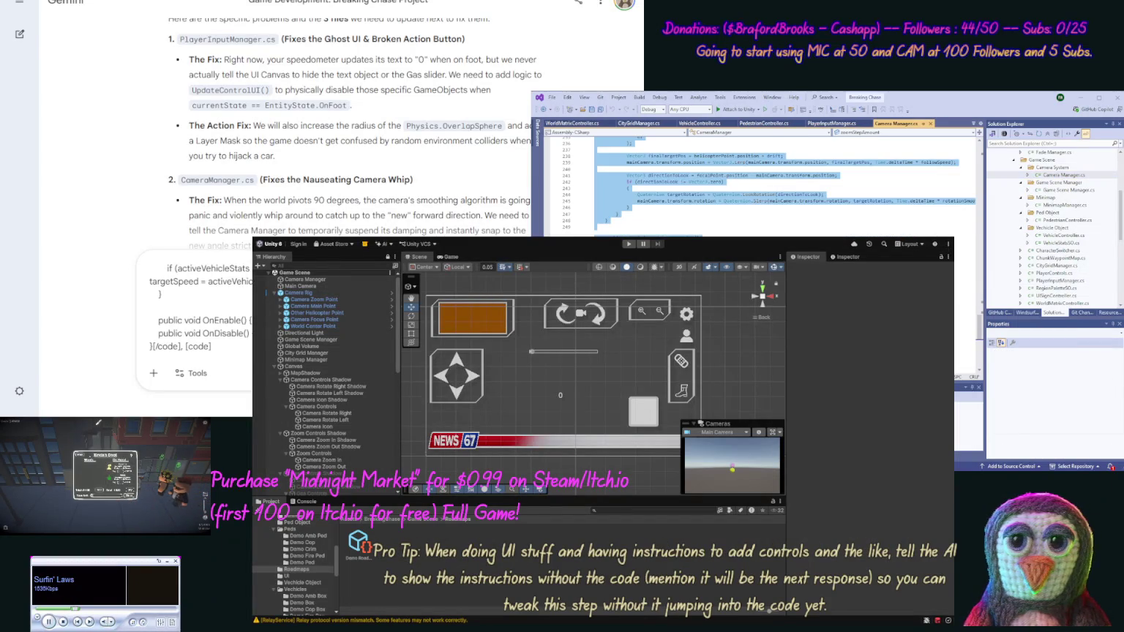
key(ctrl+v)
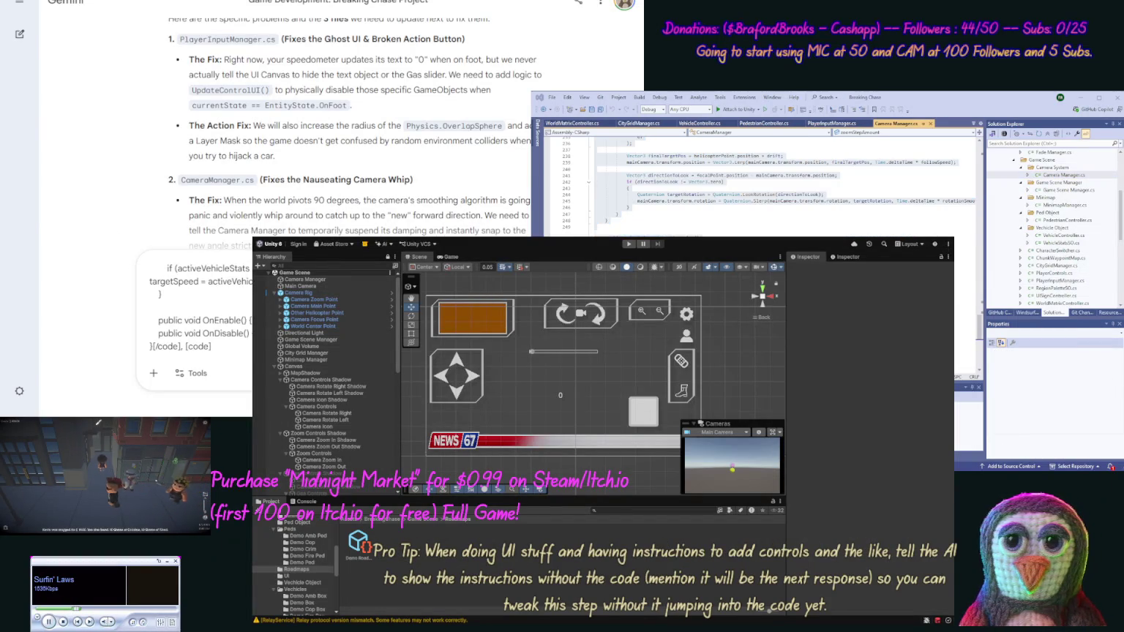
key(ctrl+v)
text([/)
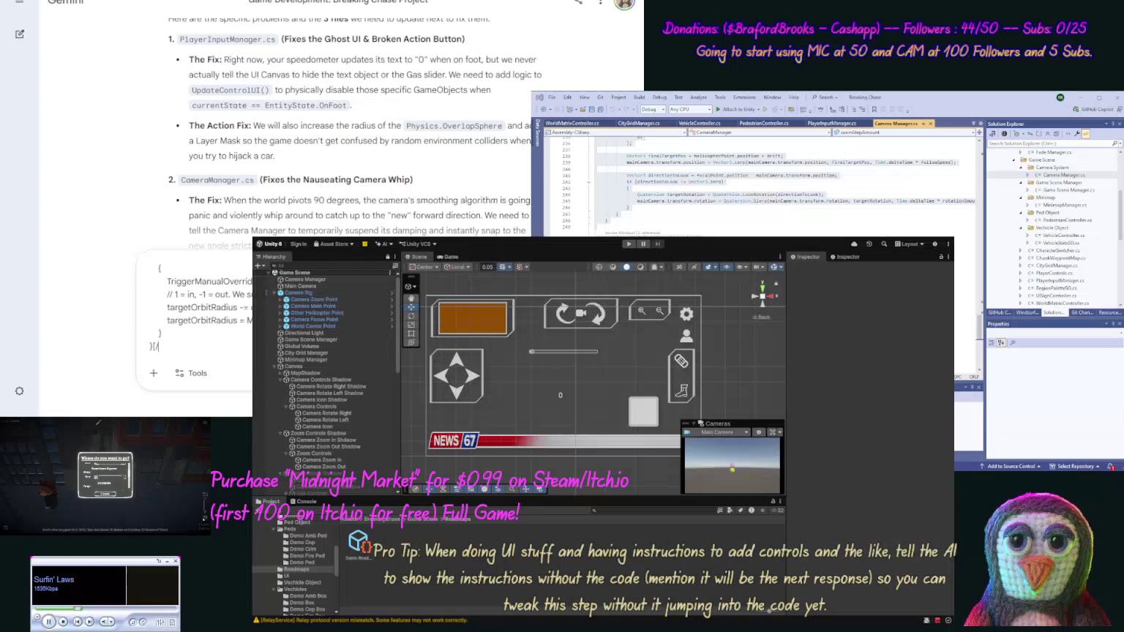
text(code], and [code)
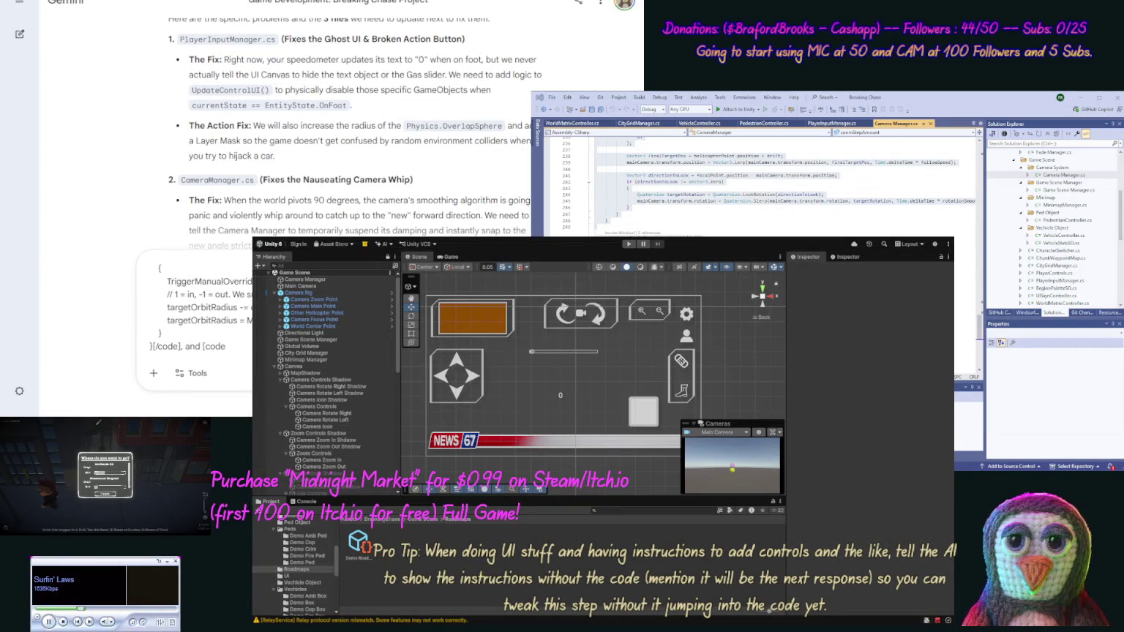
scroll(141, 155, down, 3)
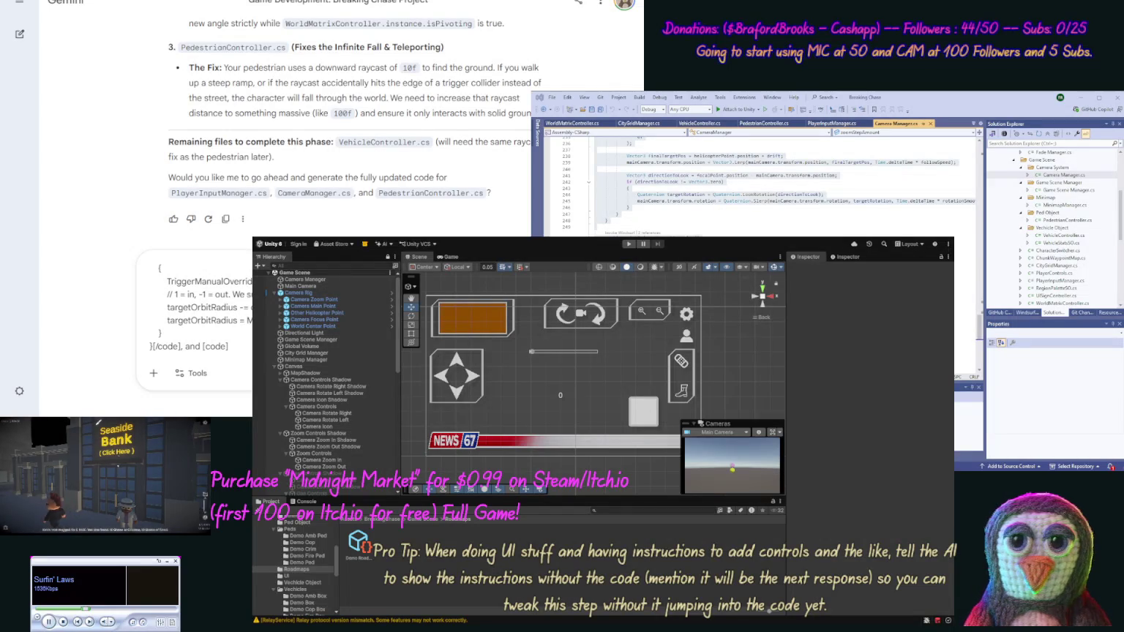
- Add the PedestrianController.cs code and send the three-script request
click(765, 123)
key(ctrl+a)
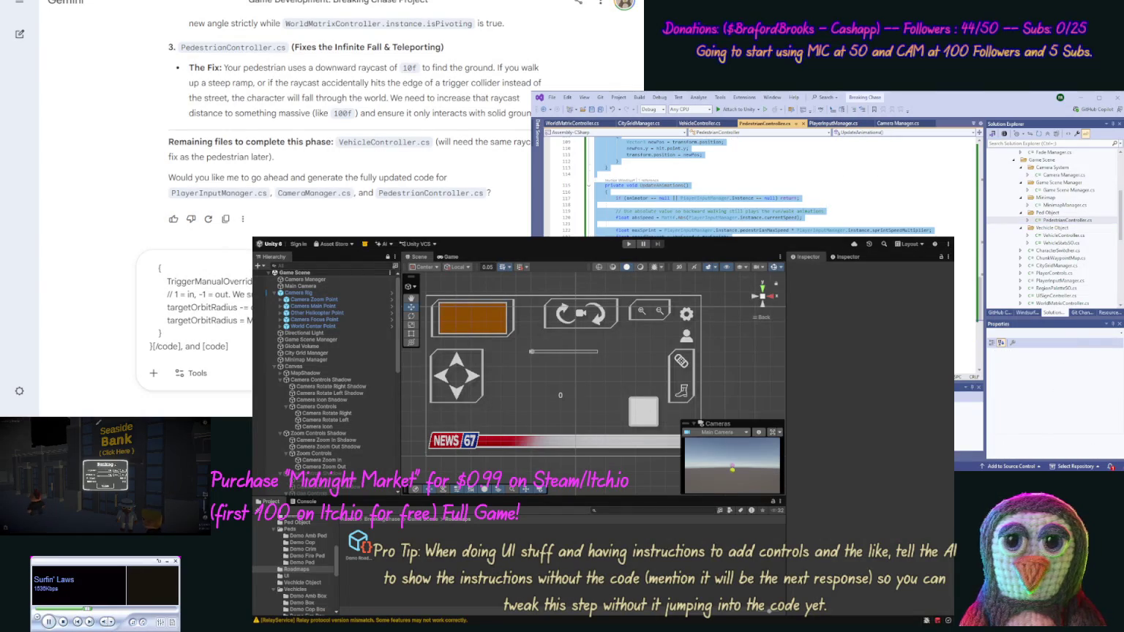
click(732, 191)
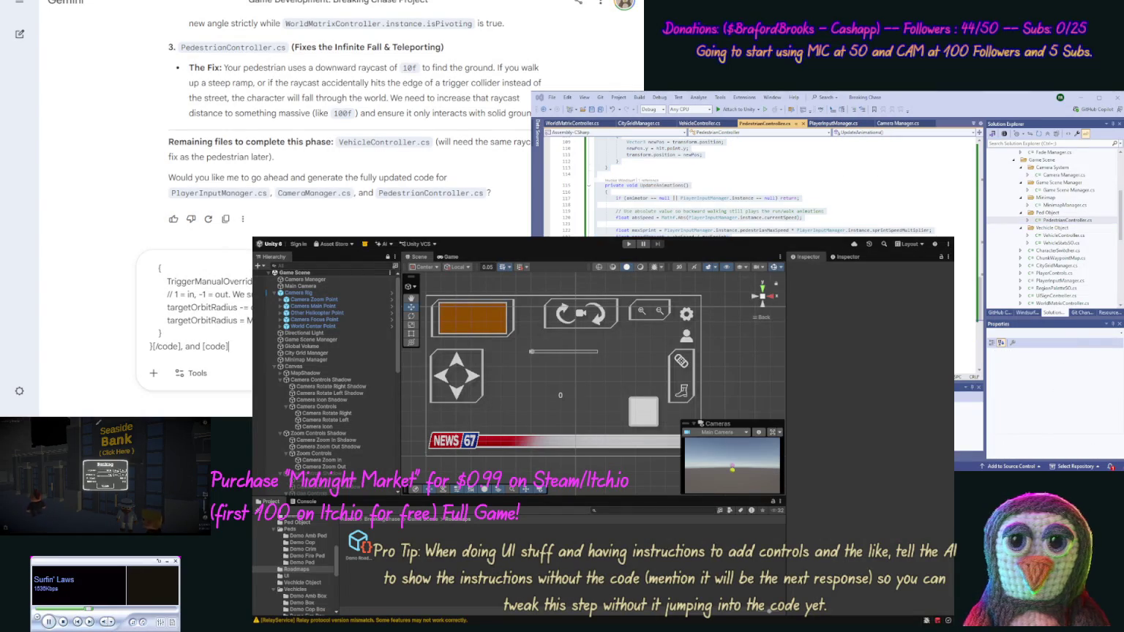
key(ctrl+v)
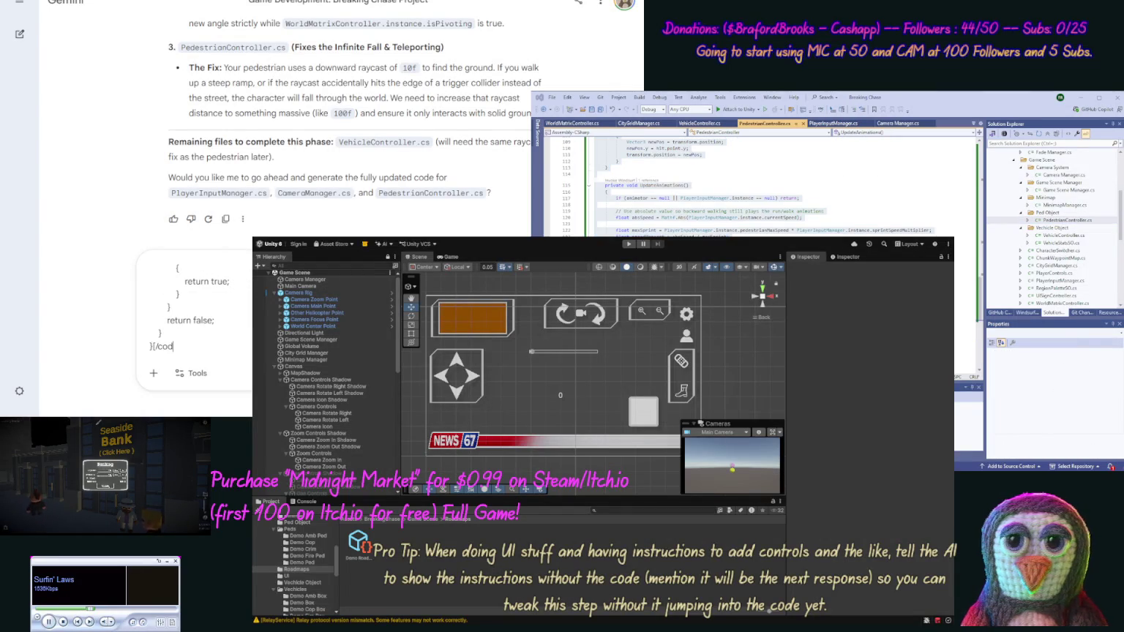
key(Return)
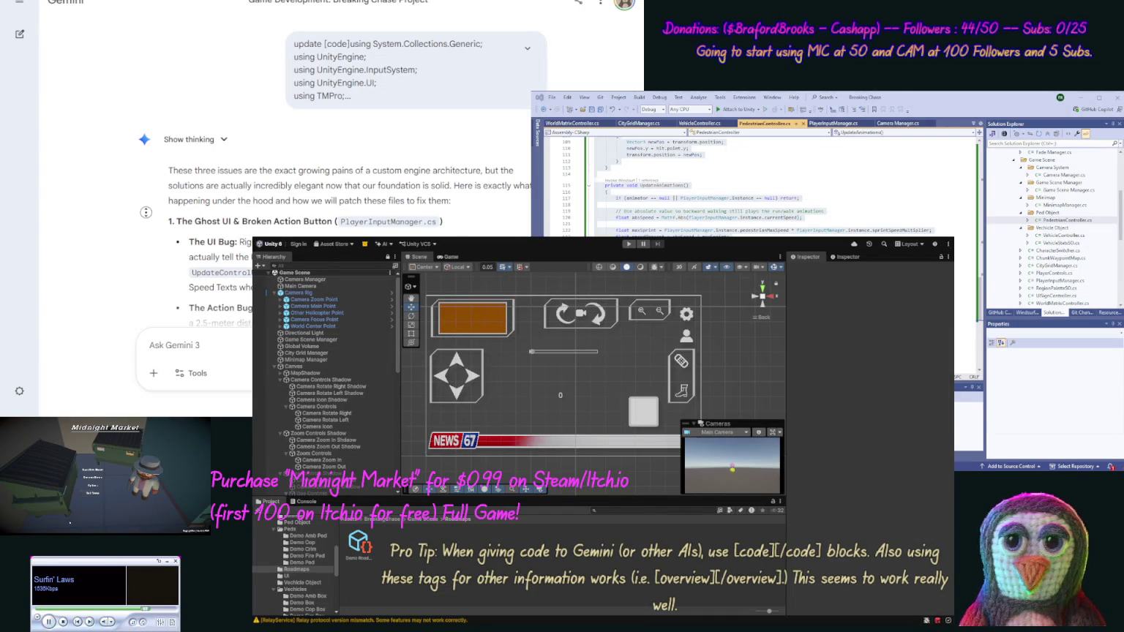
- Read through Gemini's bug explanation, then send 'Update these files and show the full files in your response.'
scroll(130, 242, down, 2)
scroll(130, 242, down, 4)
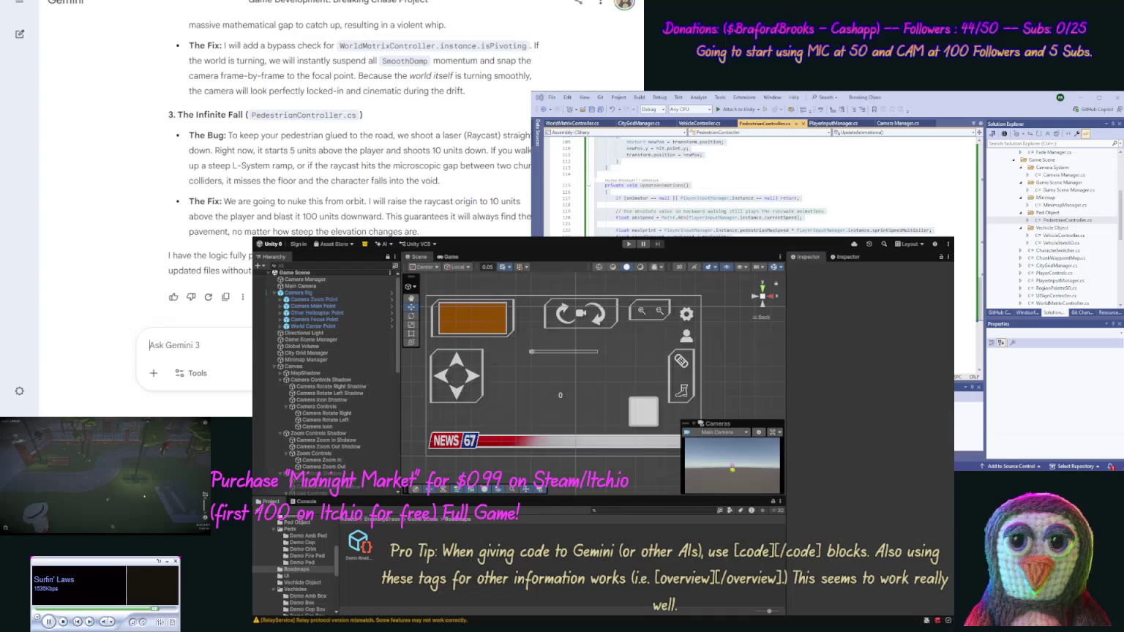
text(Update these files and sh)
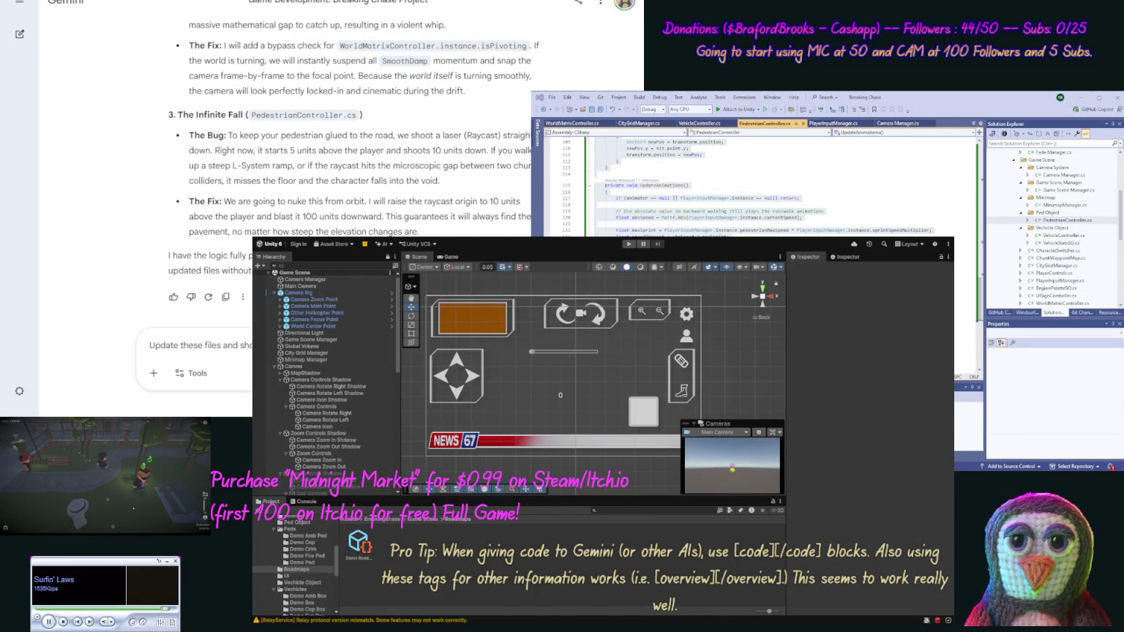
key(Return)
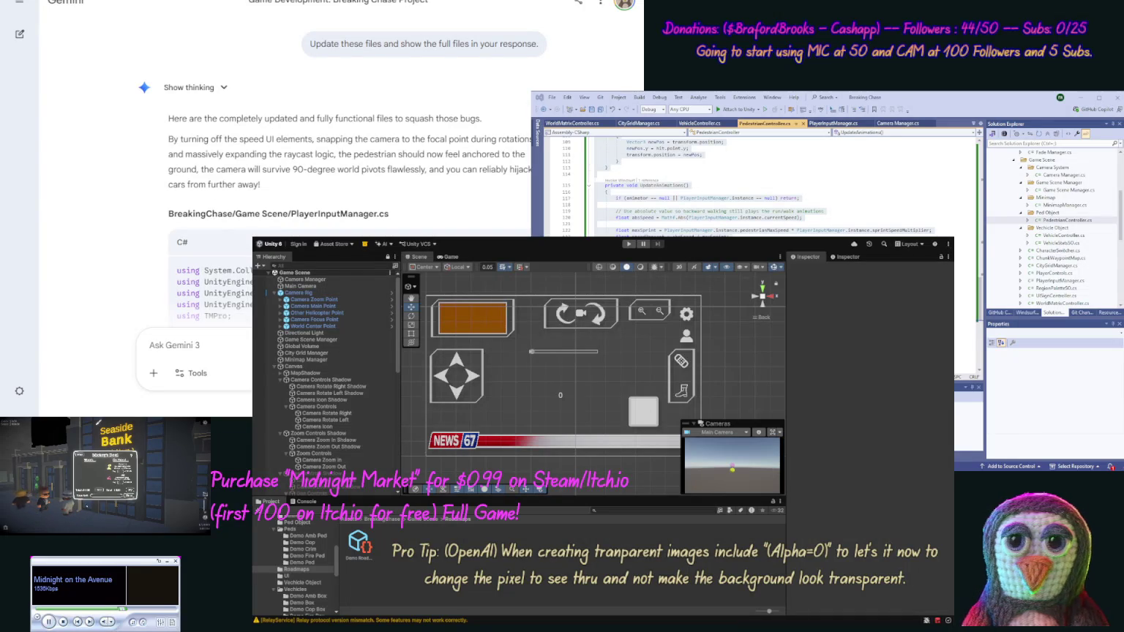
- Replace the PlayerInputManager.cs code with Gemini's updated version
click(448, 229)
click(958, 200)
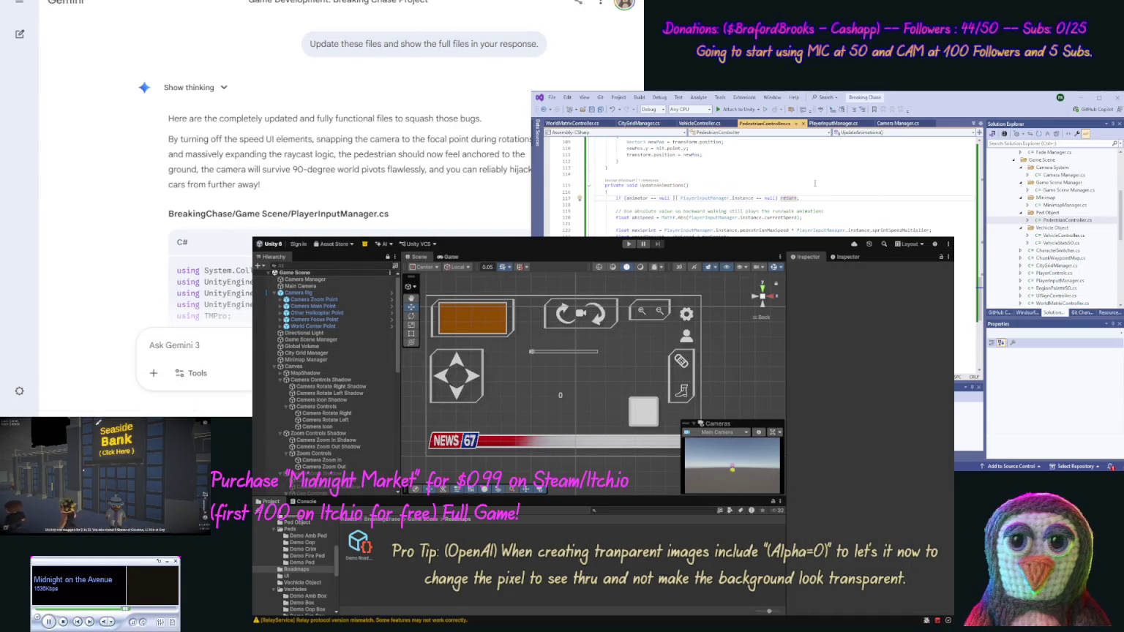
key(ctrl+Tab)
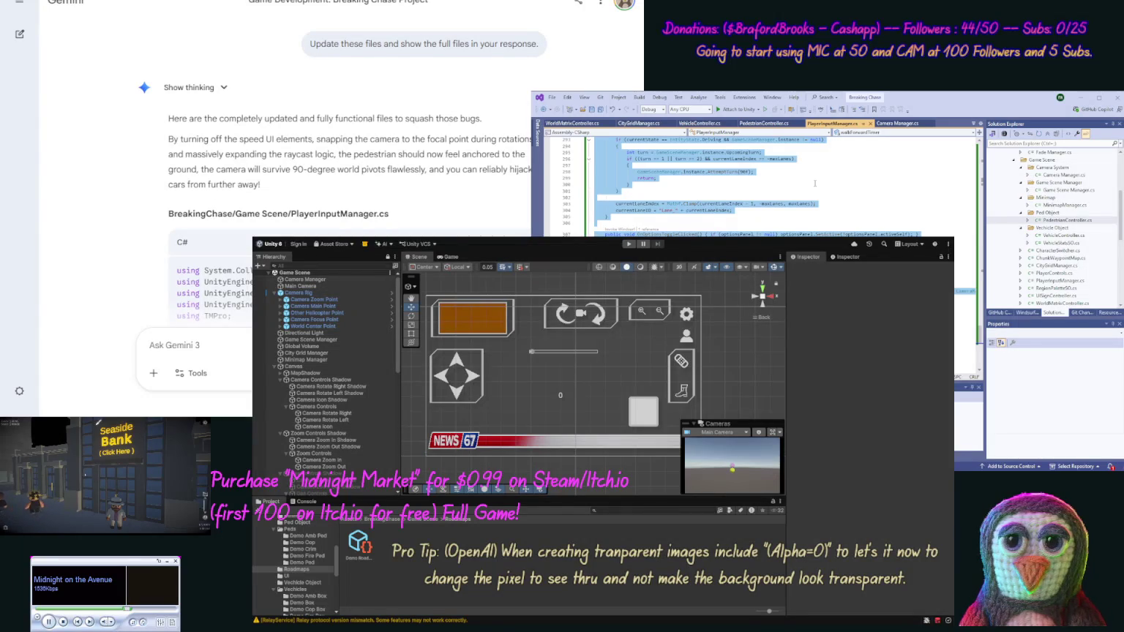
key(ctrl+v)
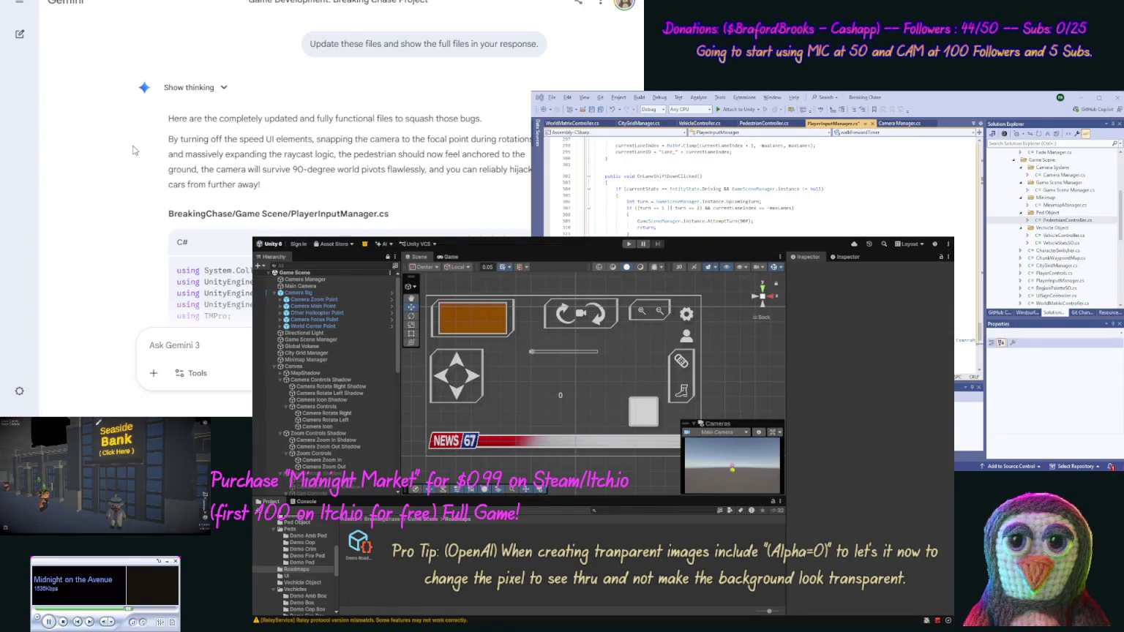
scroll(134, 209, down, 15)
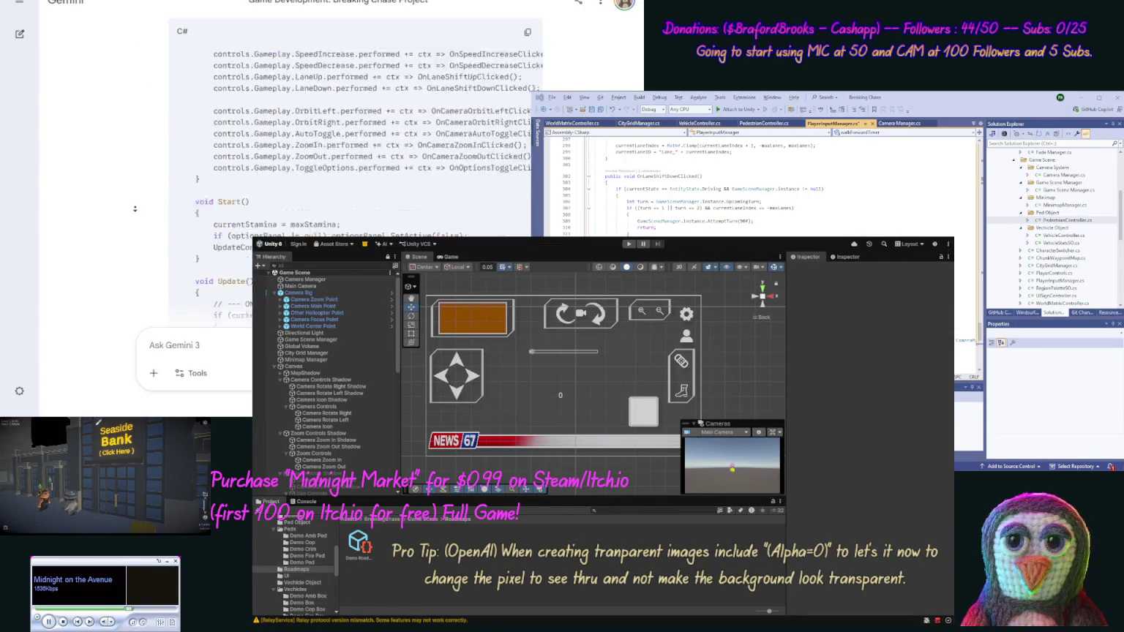
scroll(134, 208, down, 15)
scroll(134, 208, down, 15)
scroll(134, 208, down, 2)
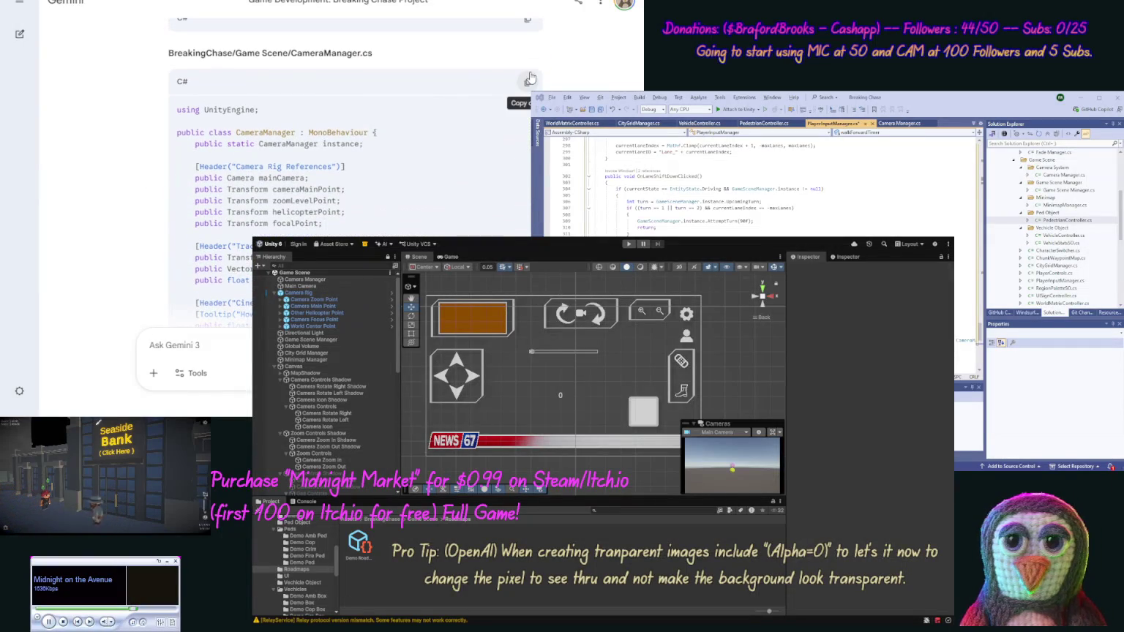
- Replace the CameraManager.cs code with Gemini's updated camera manager code
click(529, 79)
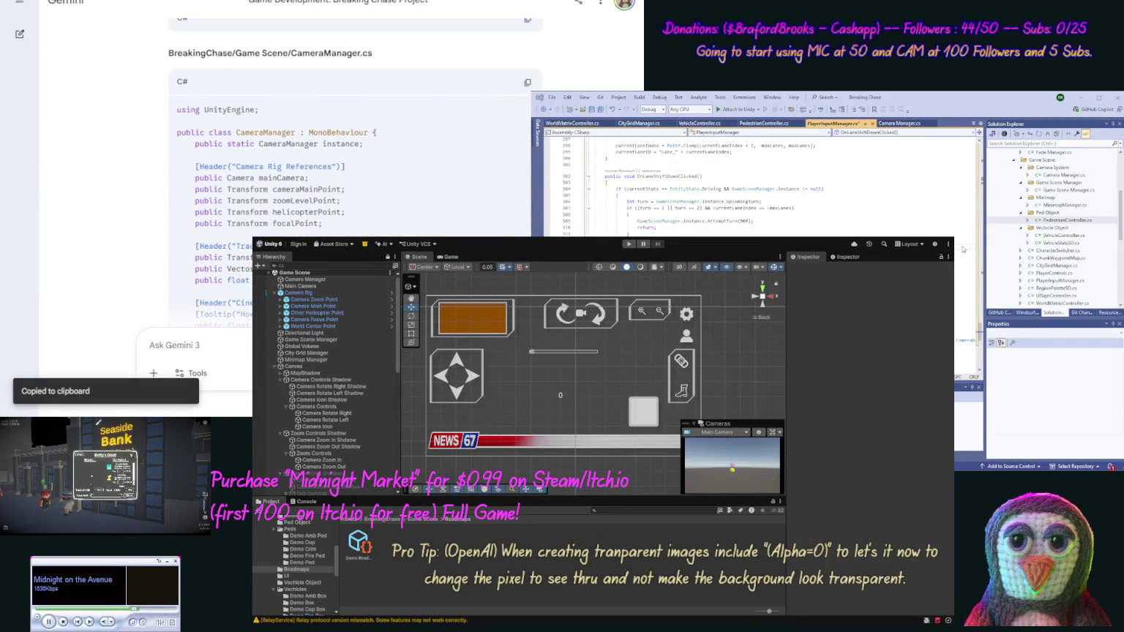
click(899, 123)
key(ctrl+a)
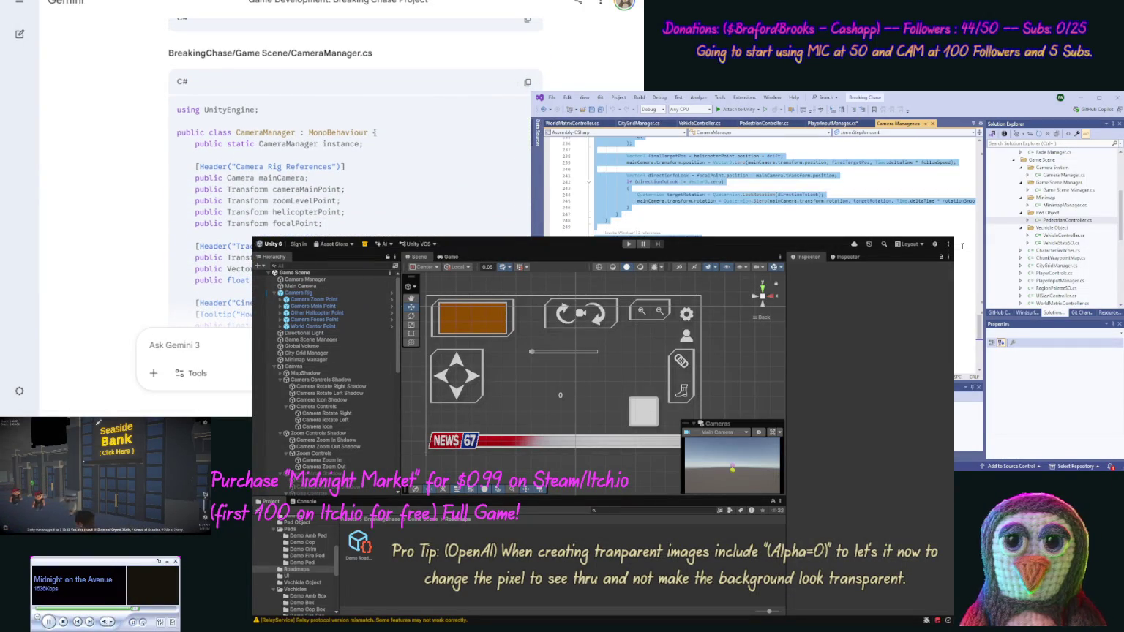
key(ctrl+v)
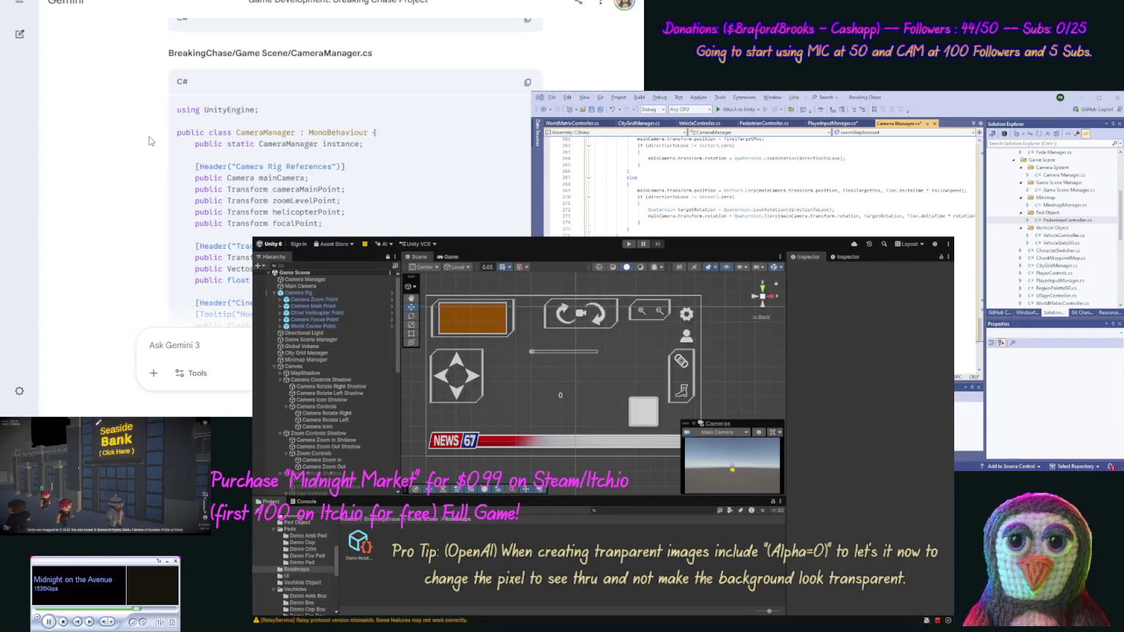
scroll(136, 202, down, 10)
scroll(136, 203, down, 10)
scroll(131, 205, down, 15)
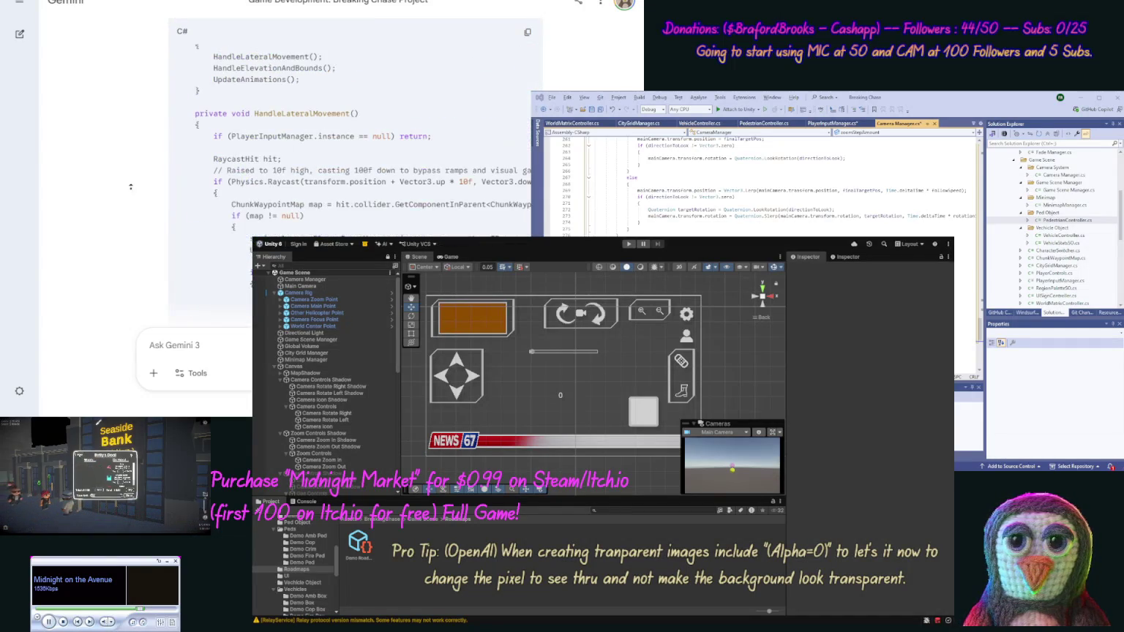
scroll(131, 186, up, 15)
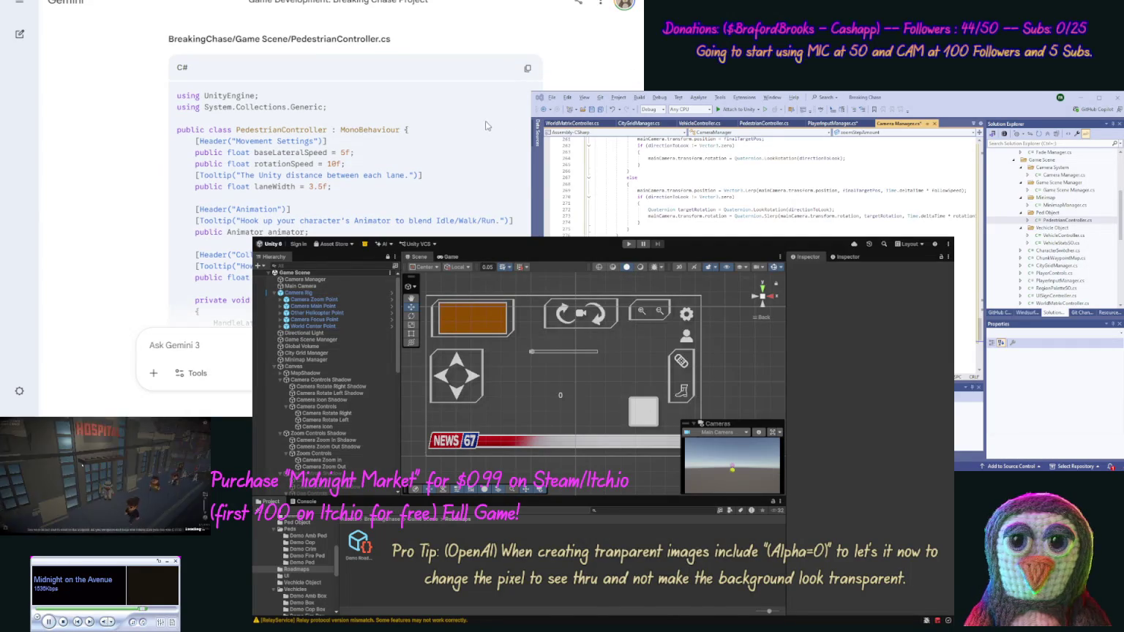
- Paste Gemini's updated code into PedestrianController.cs and save all modified scripts
click(526, 69)
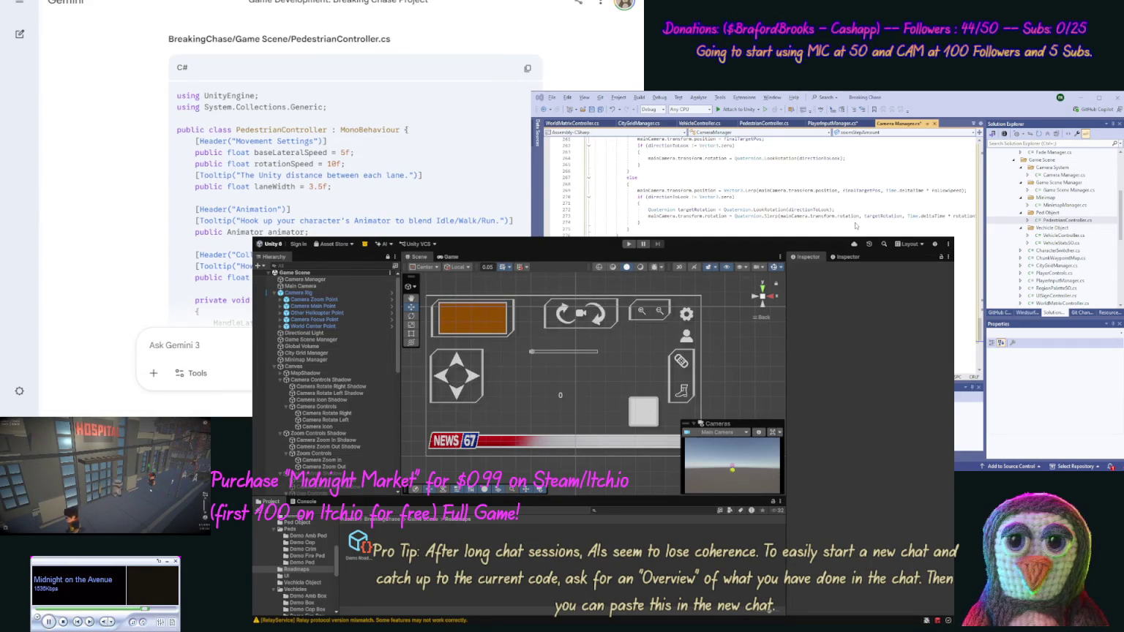
key(ctrl+Tab)
key(ctrl+a)
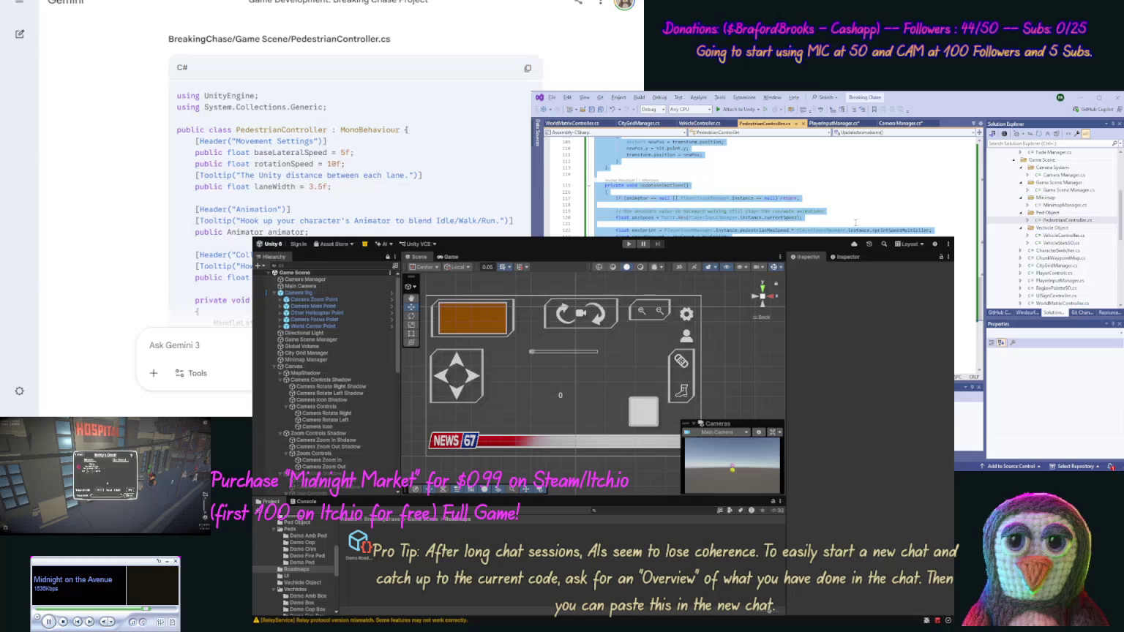
key(ctrl+v)
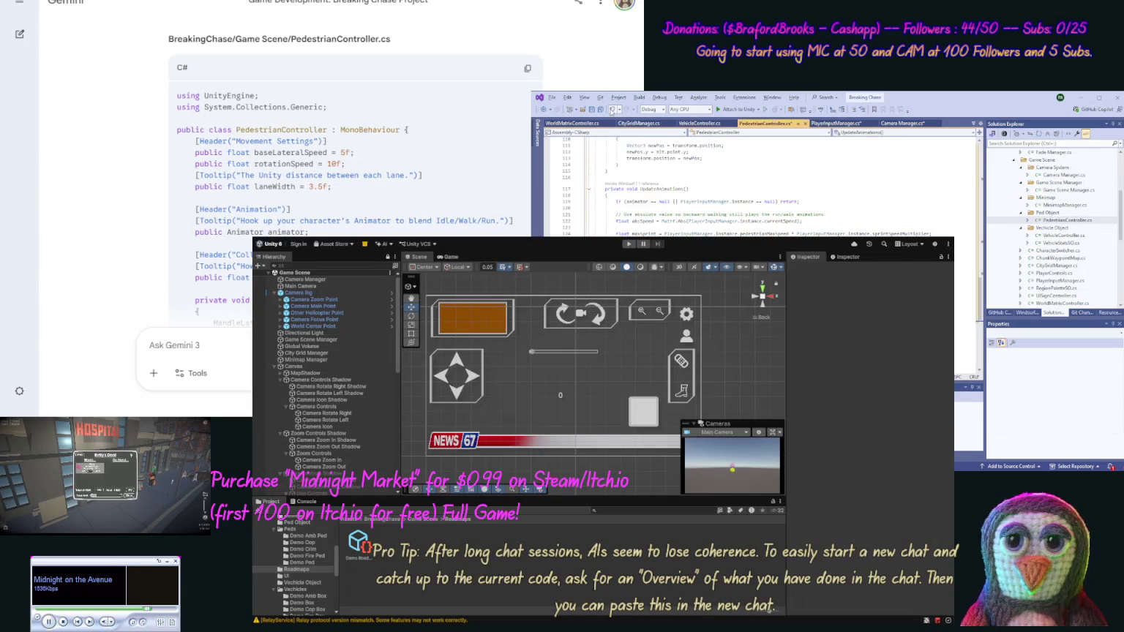
click(600, 109)
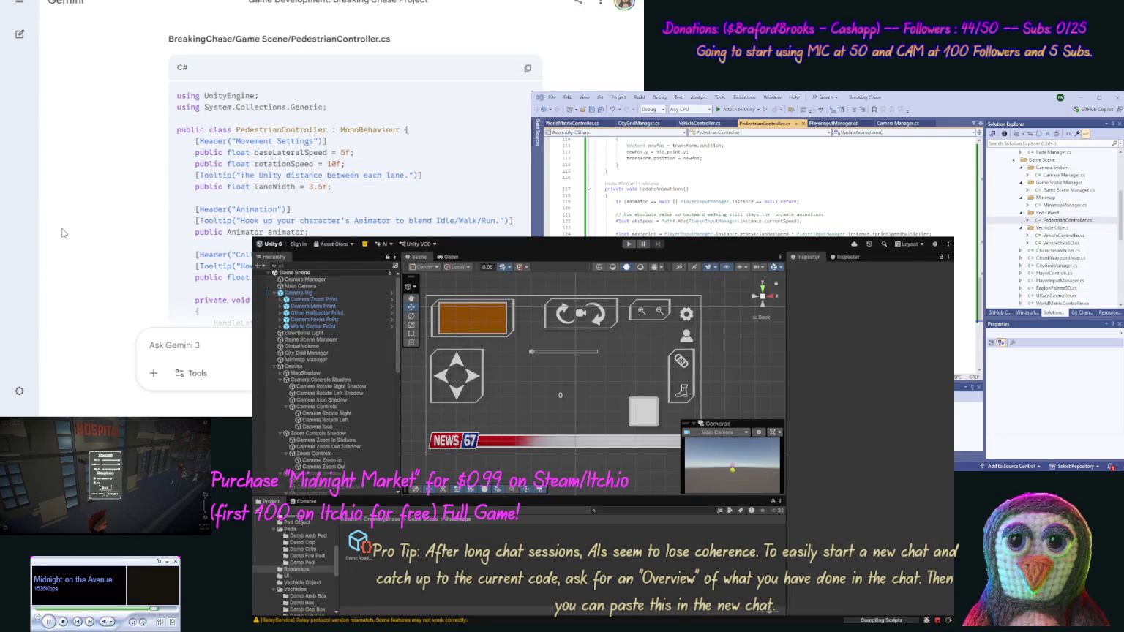
scroll(61, 228, down, 15)
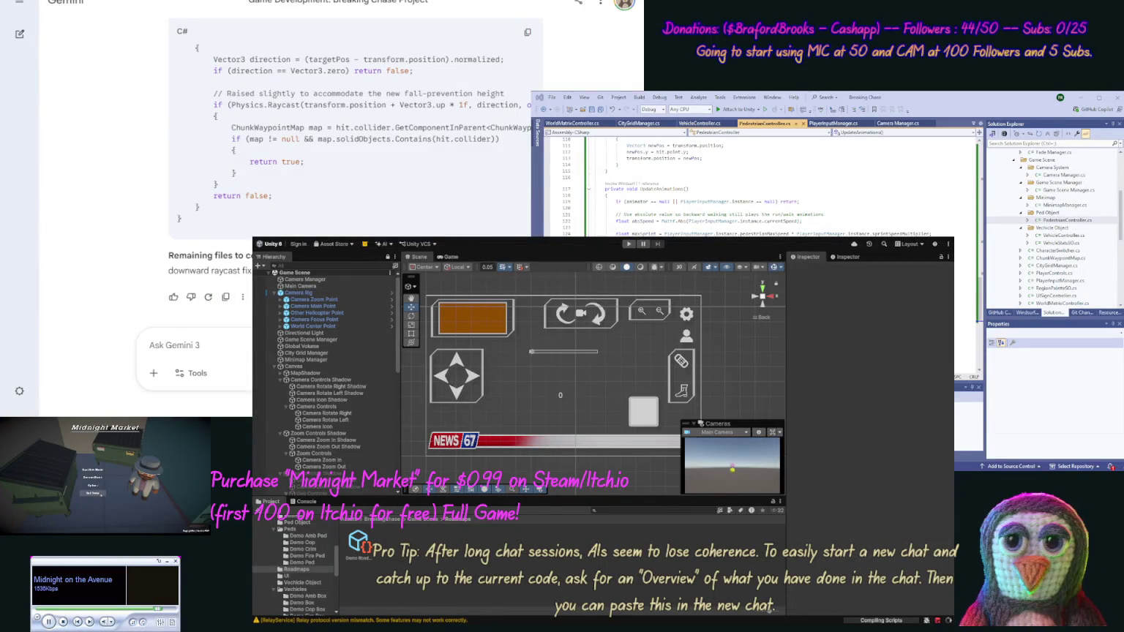
- Send Gemini a 'Now update' message with the full VehicleController.cs code in [code] tags
click(1012, 107)
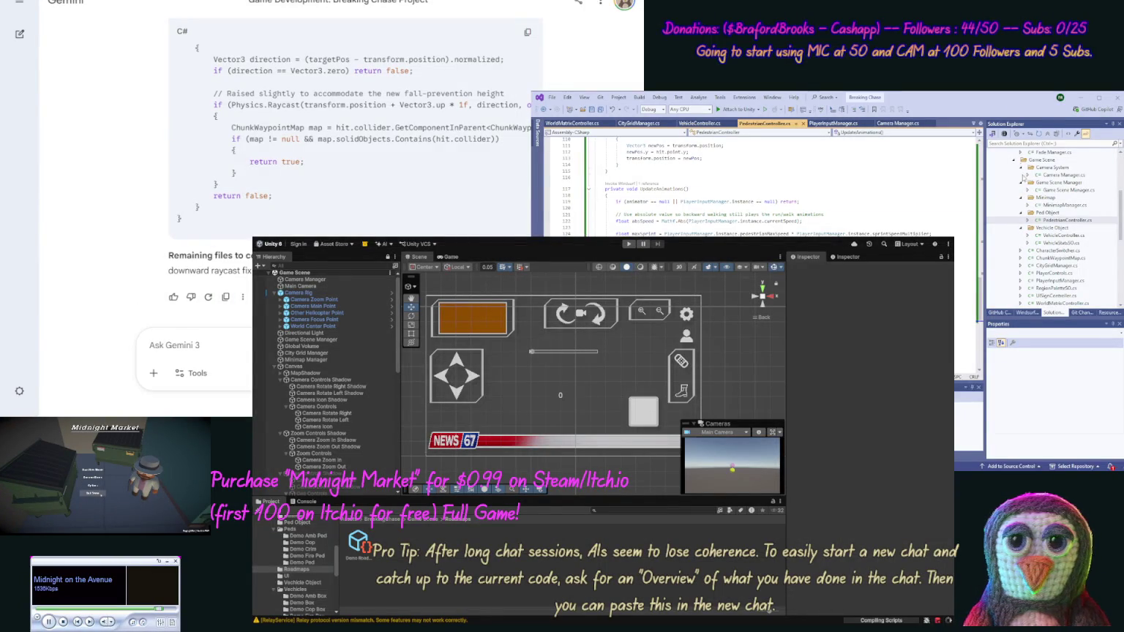
click(1065, 235)
key(ctrl+a)
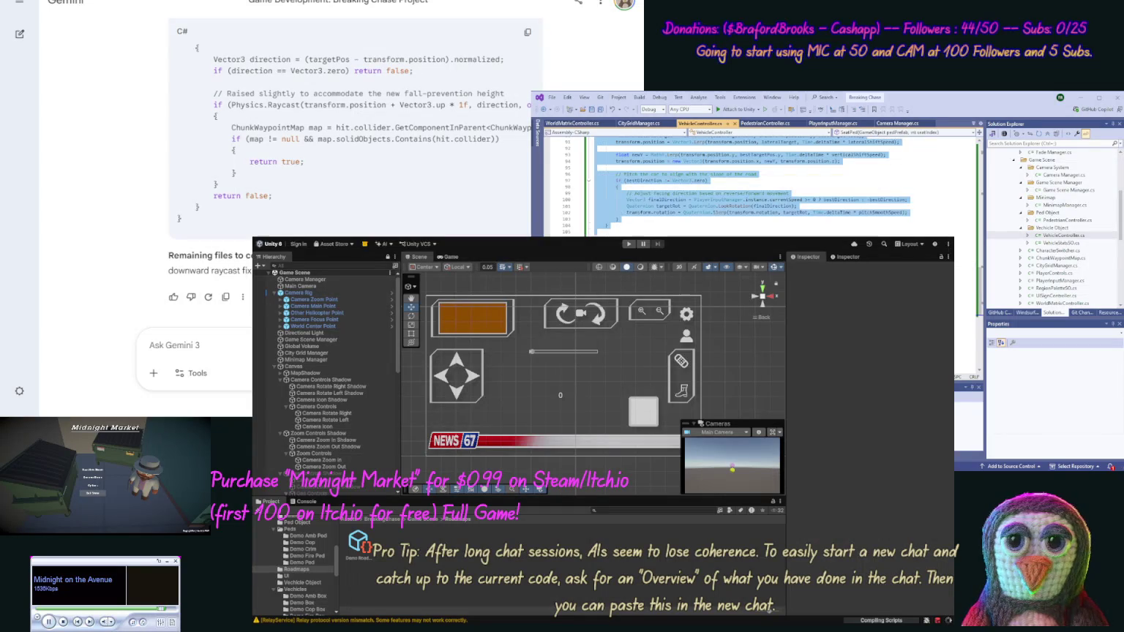
click(158, 325)
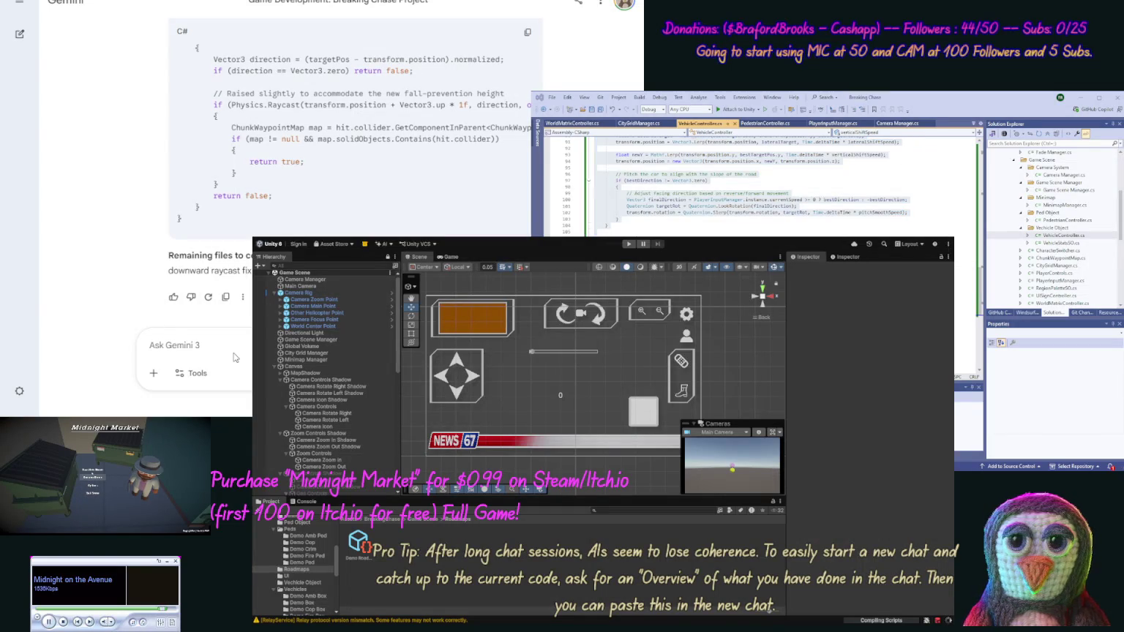
text(N)
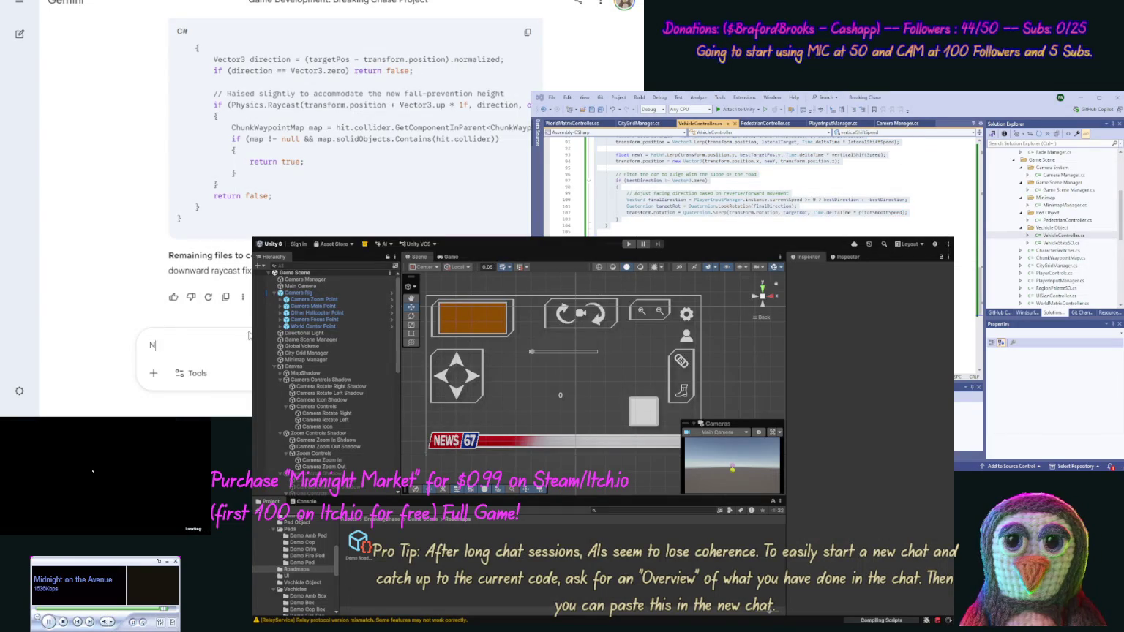
text( [code])
key(ctrl+v)
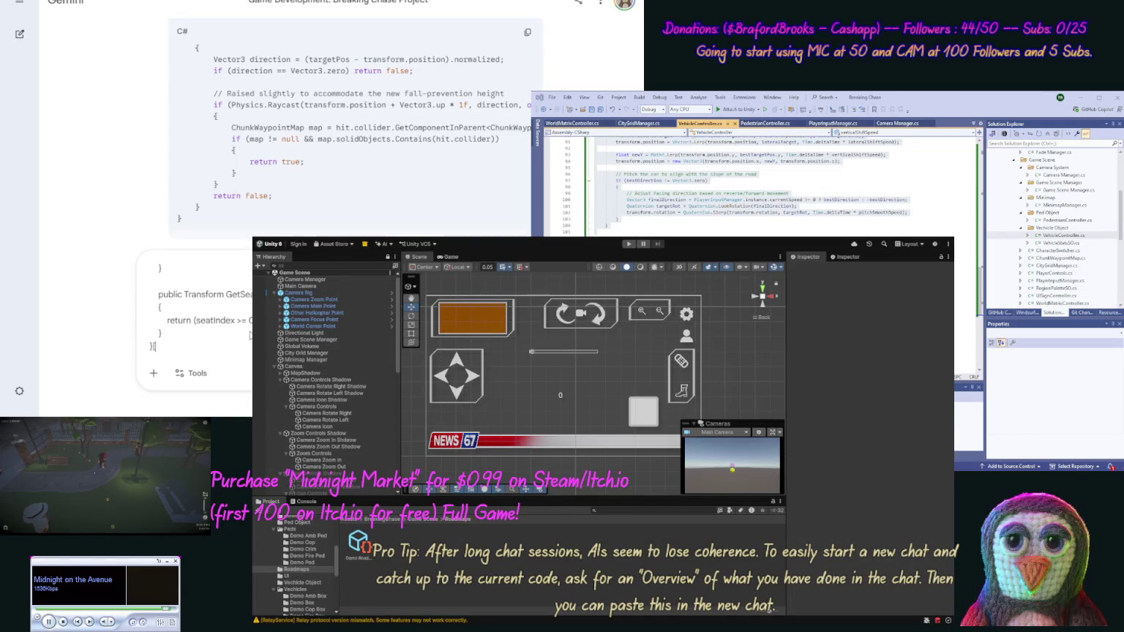
text(de].)
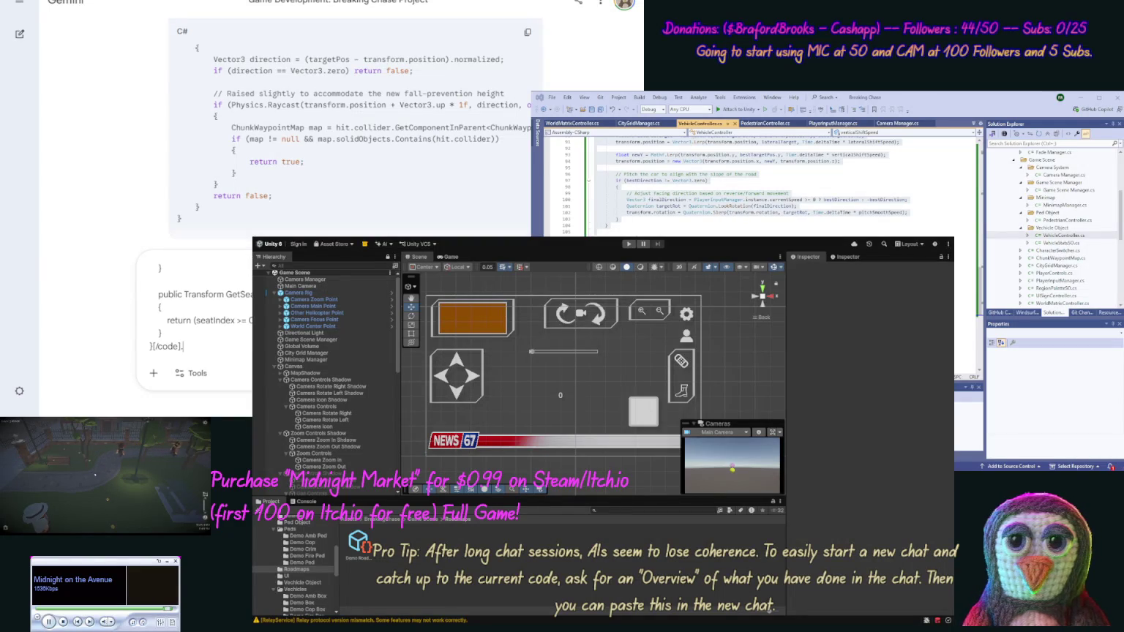
key(Return)
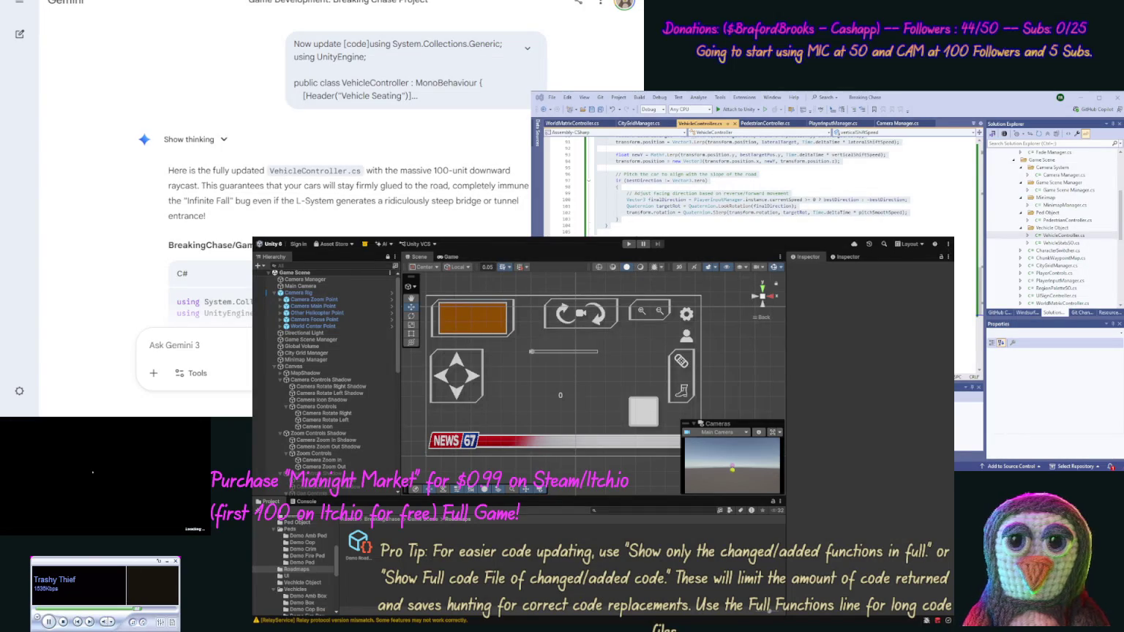
- Overwrite VehicleController.cs with Gemini's slope-aligned version and save the script
key(ctrl+c)
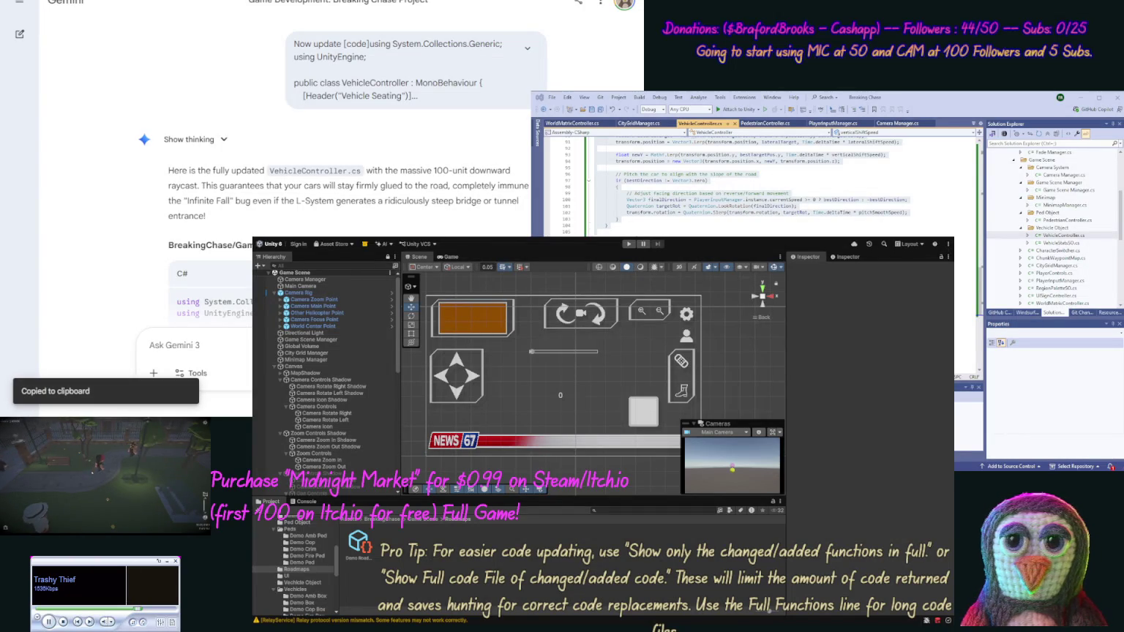
key(ctrl+a)
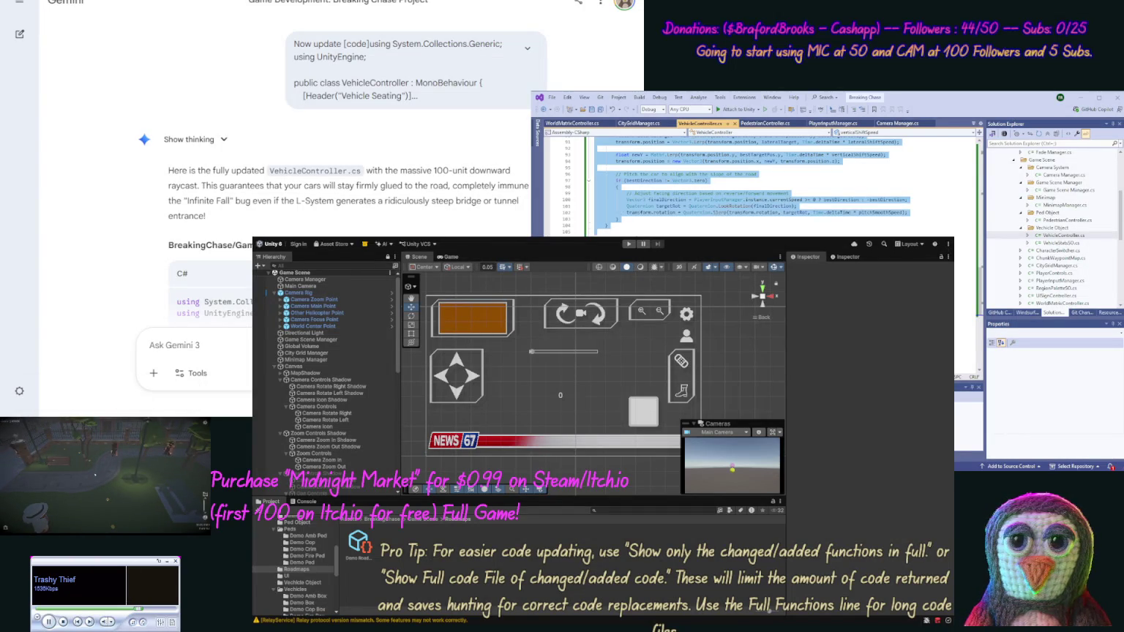
key(ctrl+v)
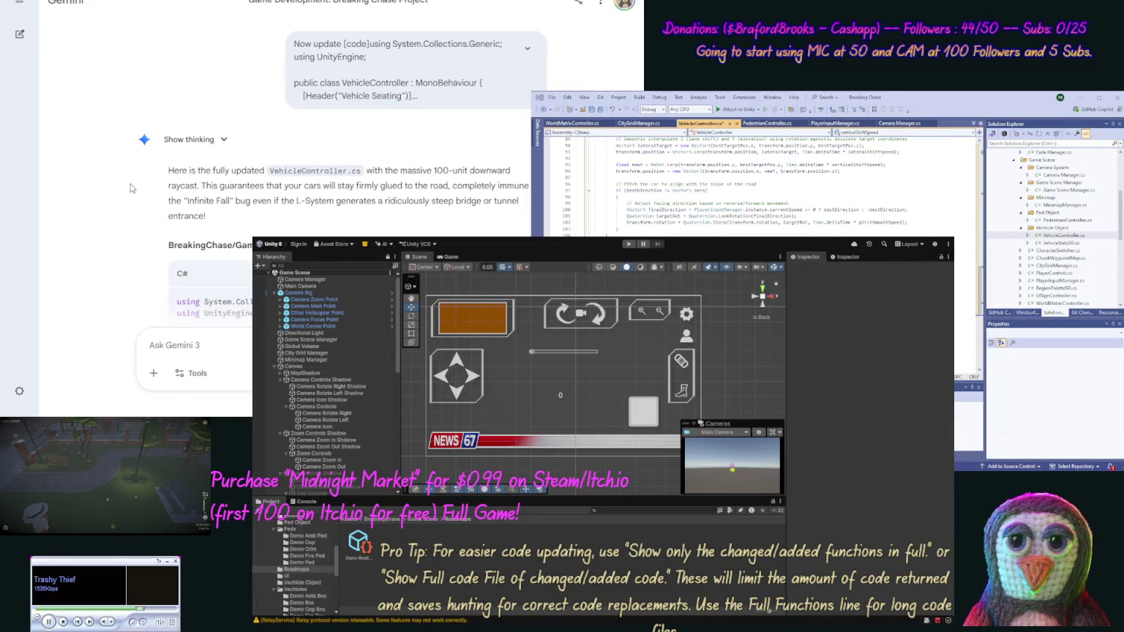
scroll(139, 208, down, 10)
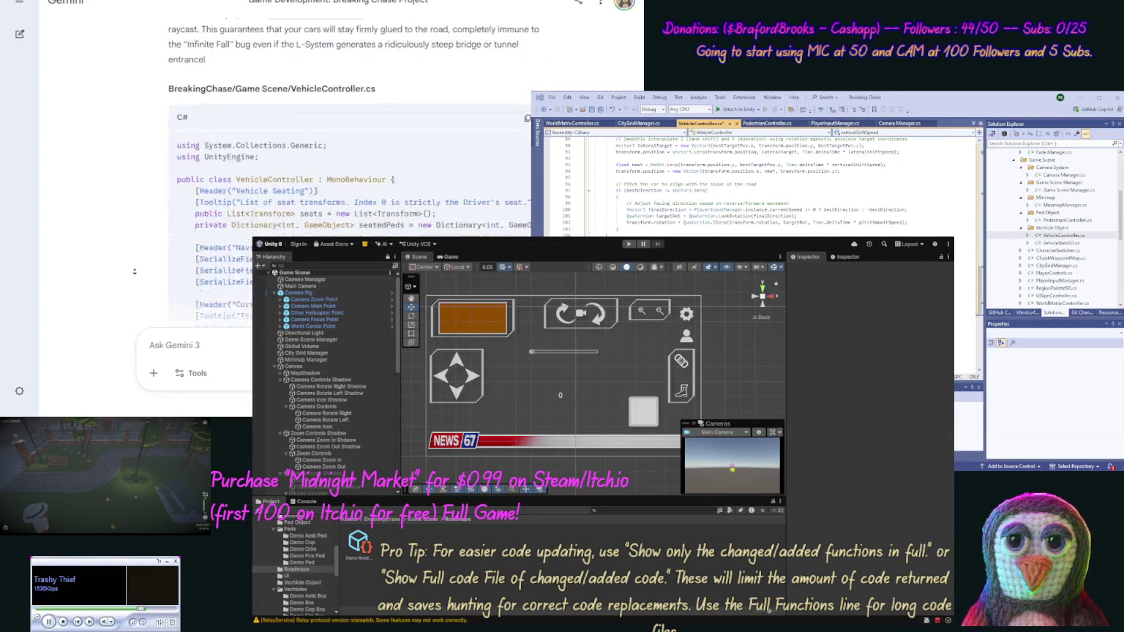
scroll(134, 272, down, 5)
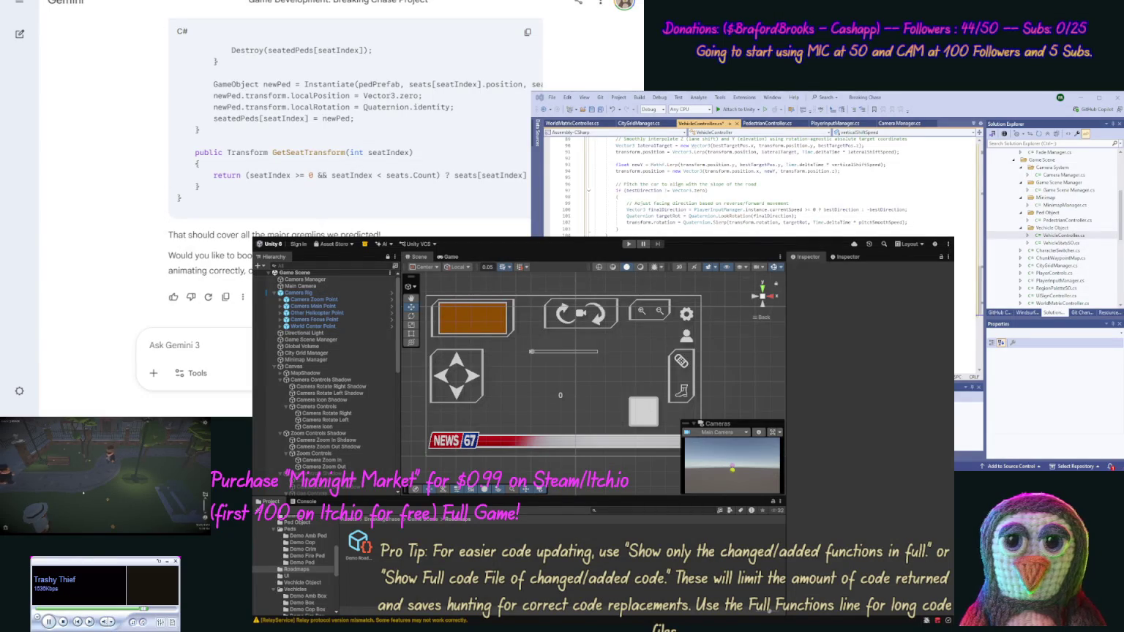
click(599, 110)
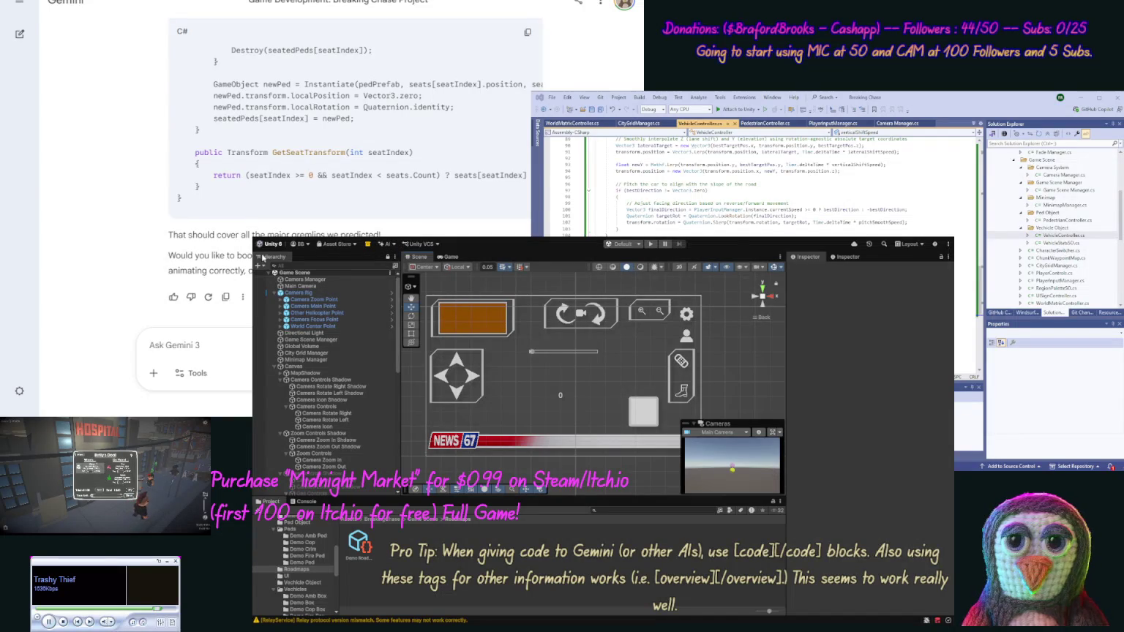
- Run the game in Play mode, show its Console log, and switch to the Scene view
click(650, 244)
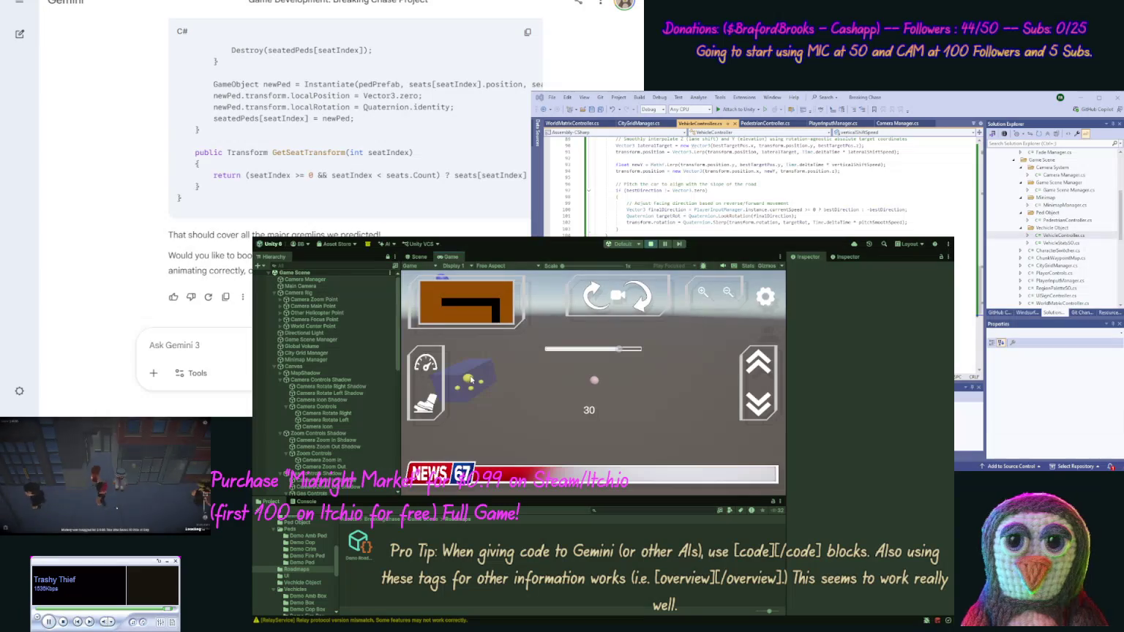
click(303, 502)
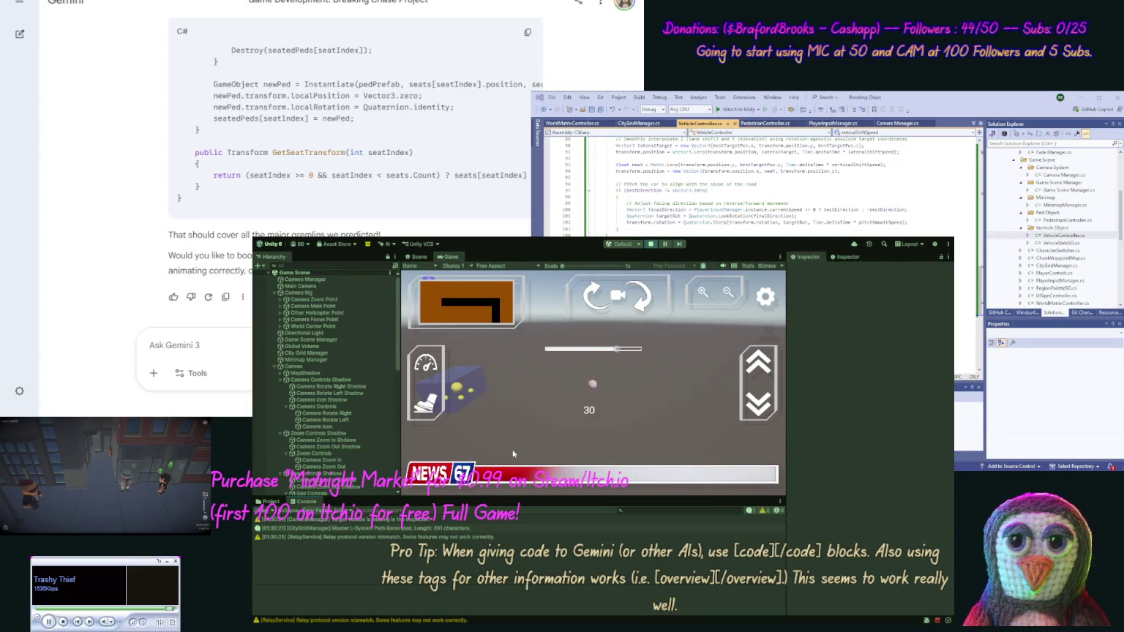
click(421, 258)
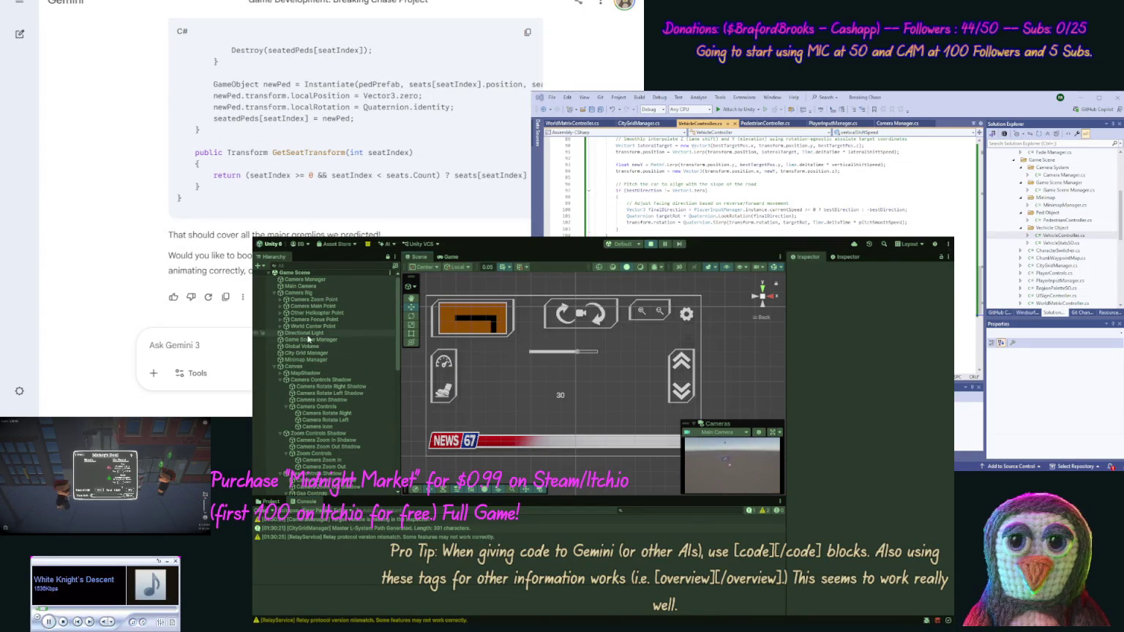
- Frame and orbit the World Matrix Container, exit Play mode, and open the L-System path log's stack trace
click(275, 367)
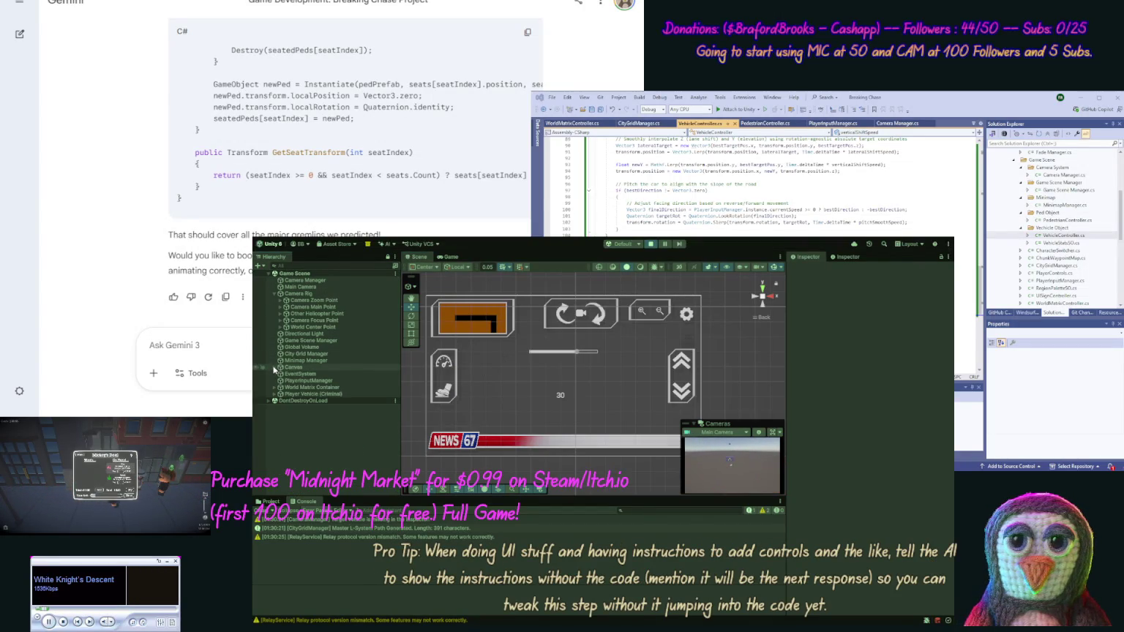
double_click(311, 388)
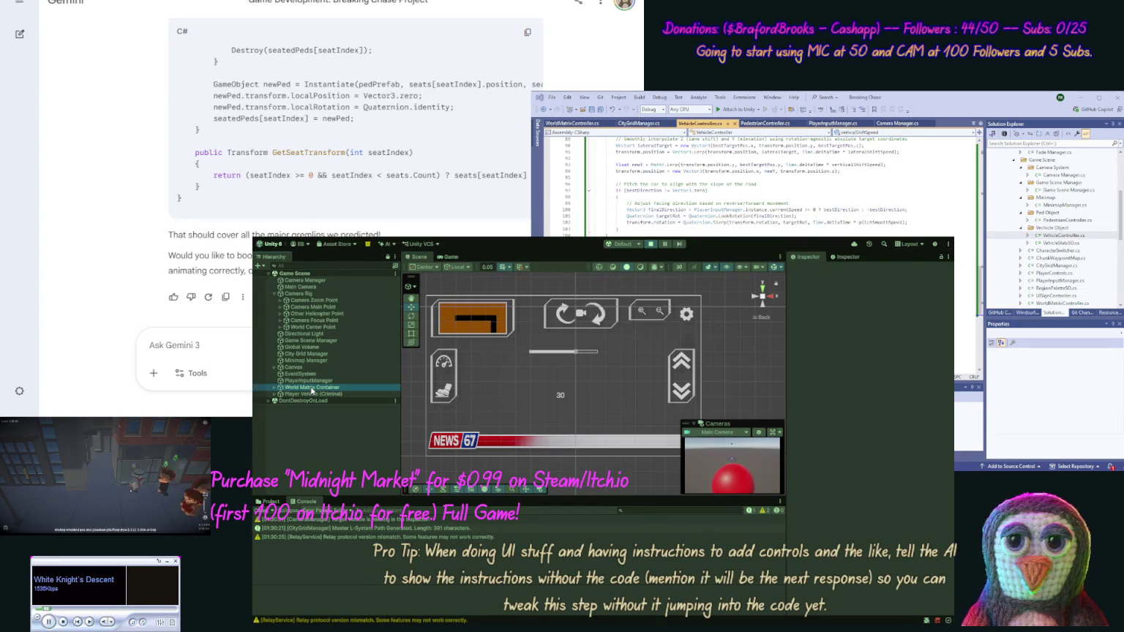
drag(517, 368, 524, 507)
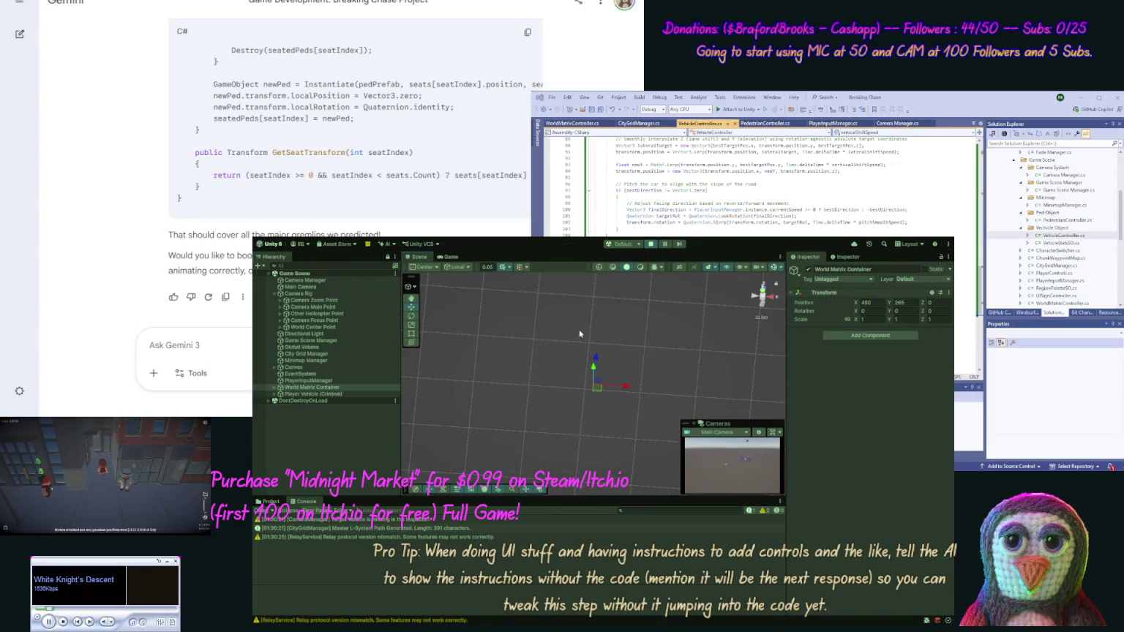
click(649, 246)
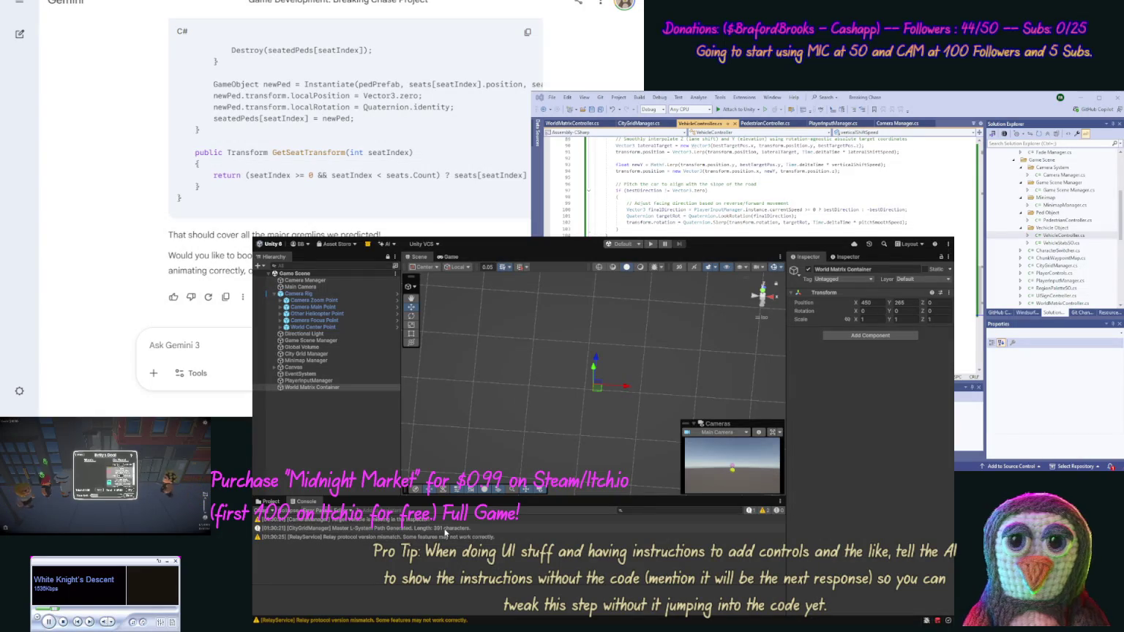
click(445, 528)
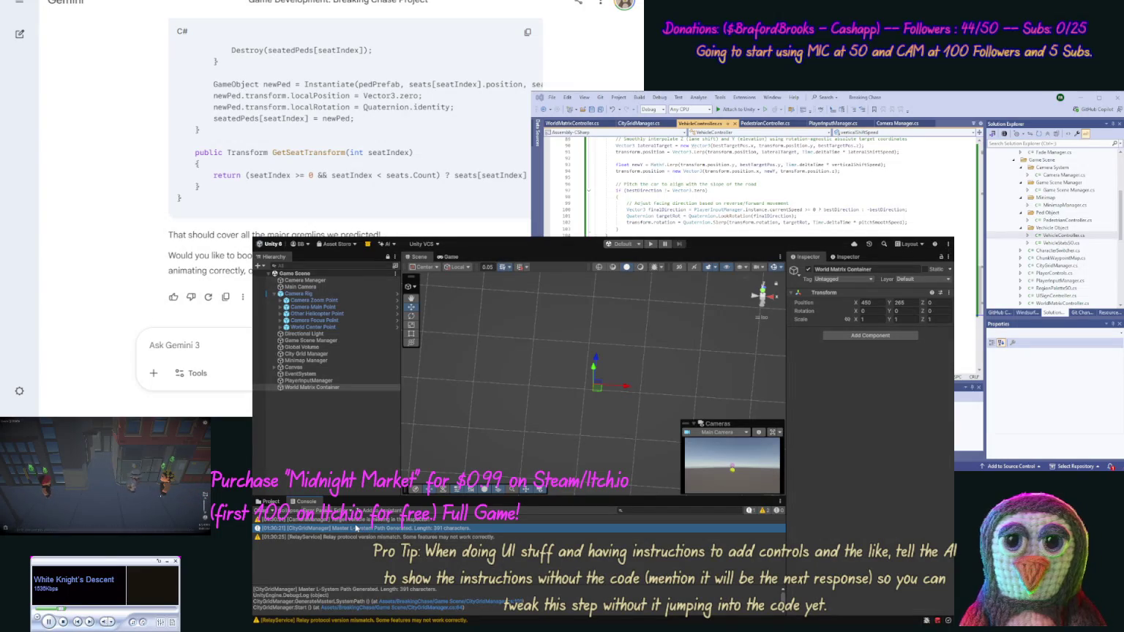
- Copy all Console entries and send them to Gemini in [console] tags, reporting that no roads generate
shift+click(342, 539)
click(235, 352)
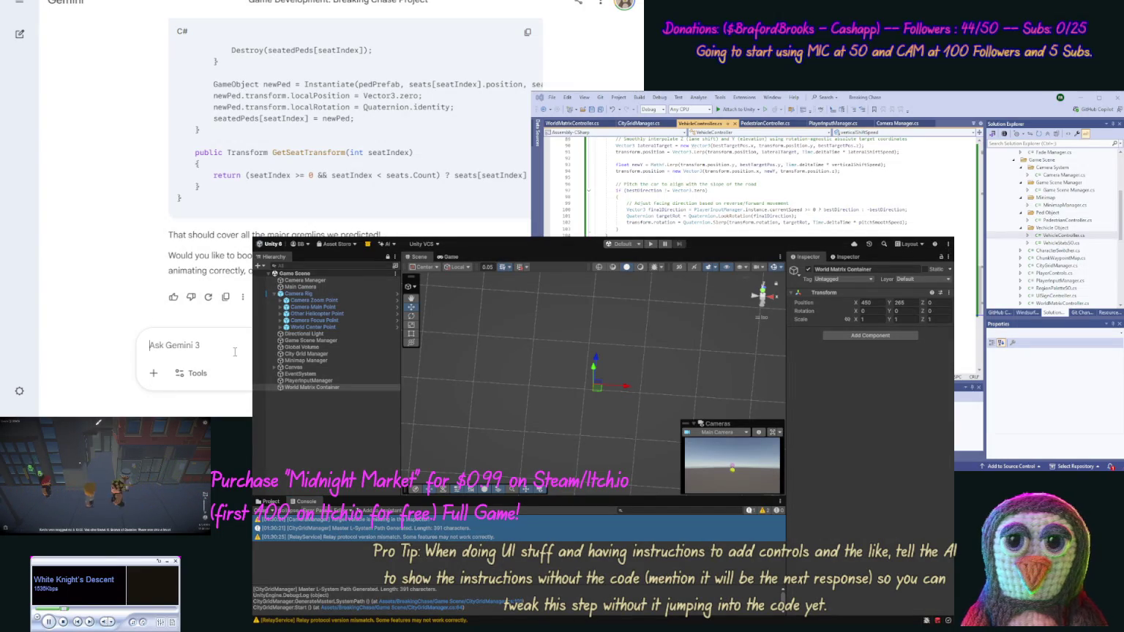
text(we get [c)
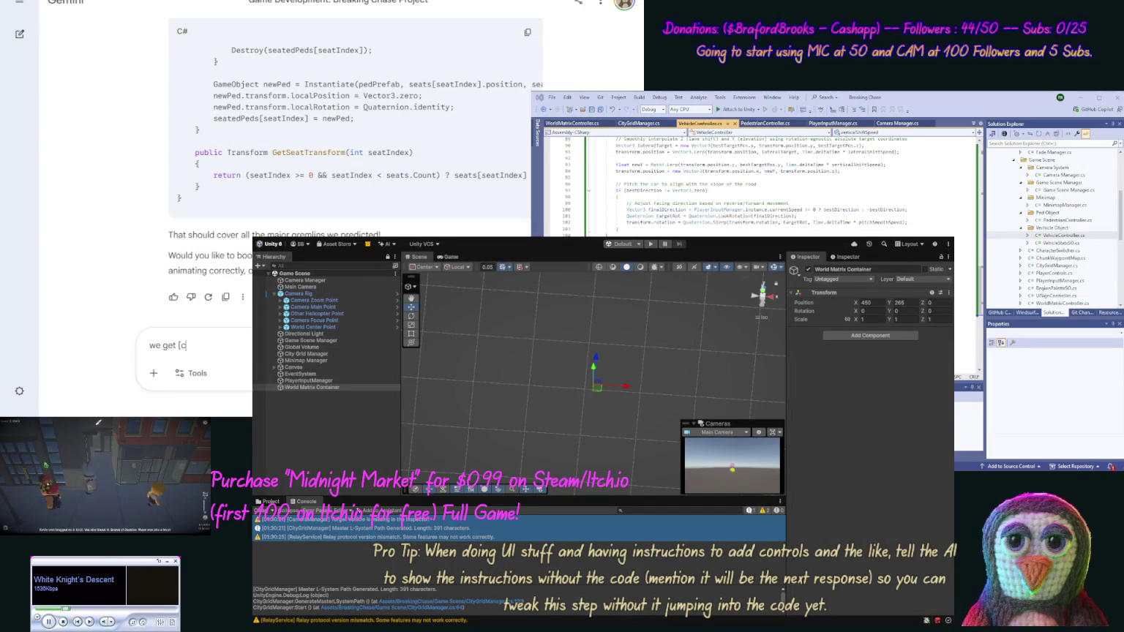
text(onsole])
key(ctrl+v)
text([/)
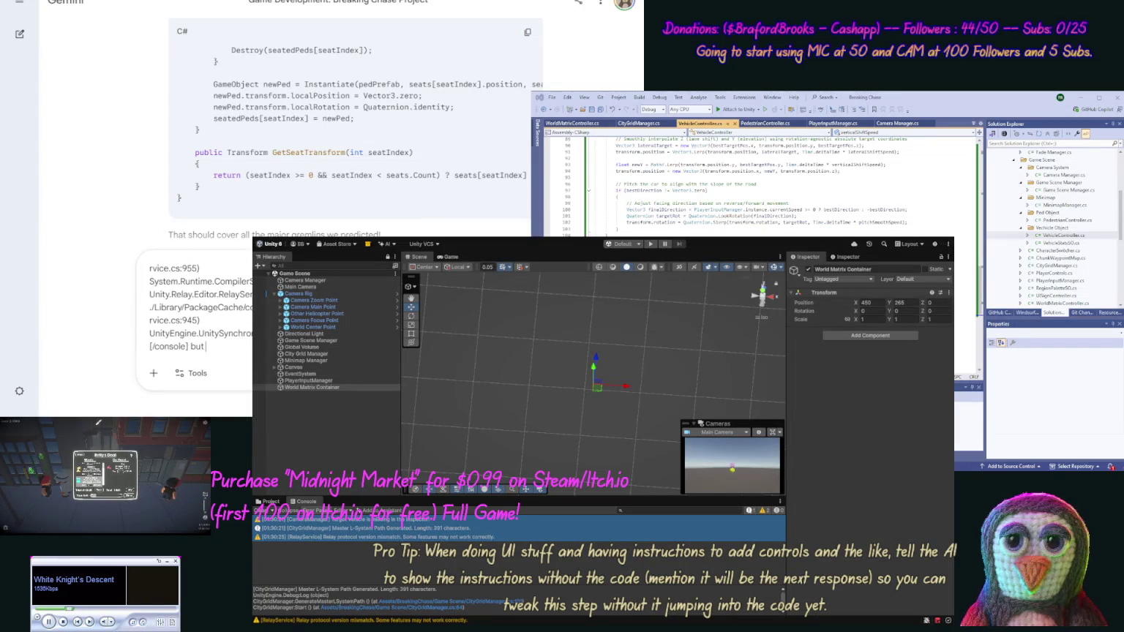
text(ds)
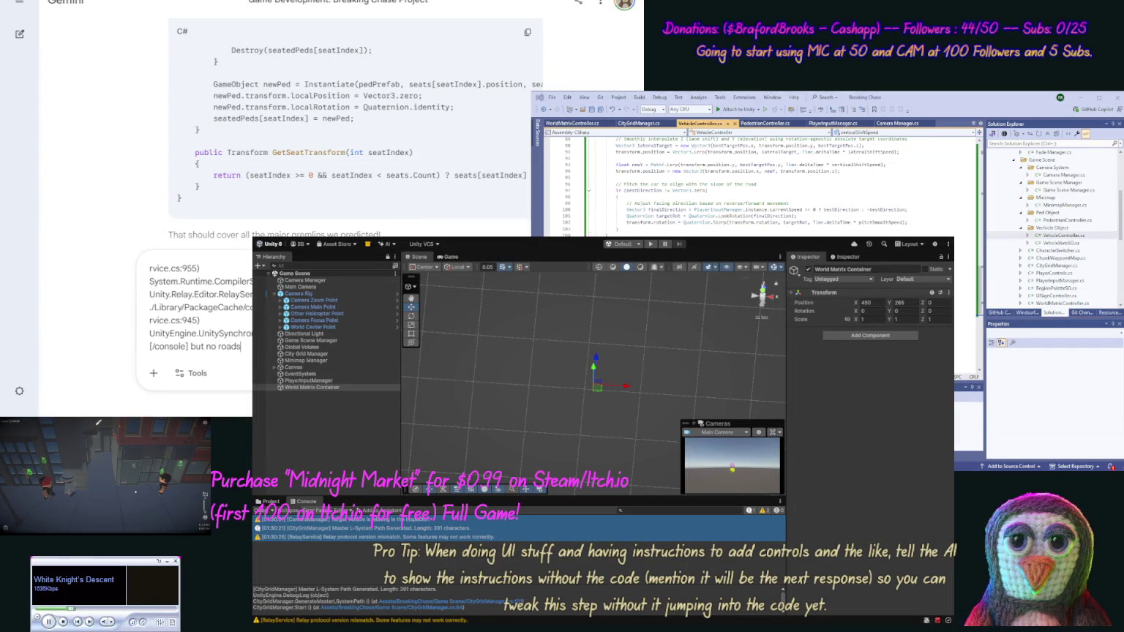
text(, al)
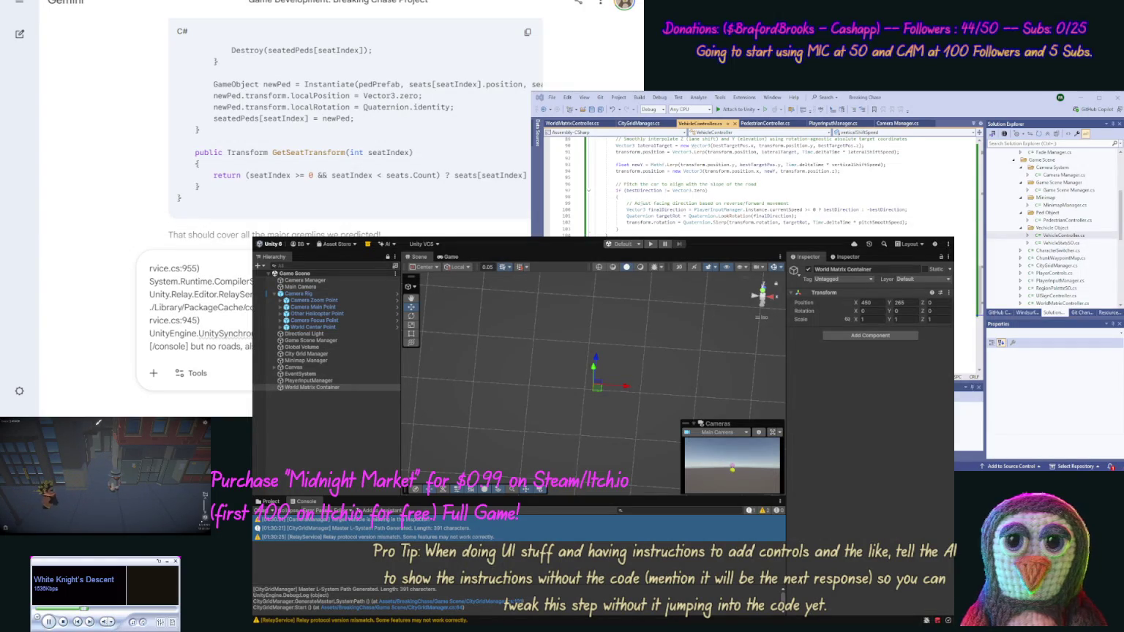
text(generat)
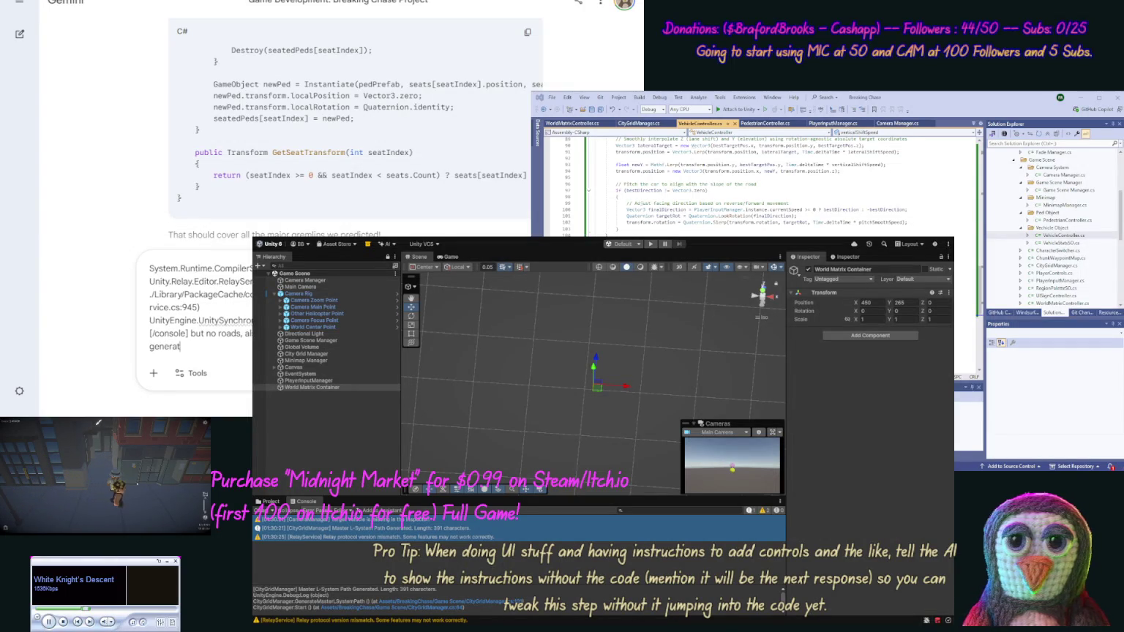
text(ing a ped on the r)
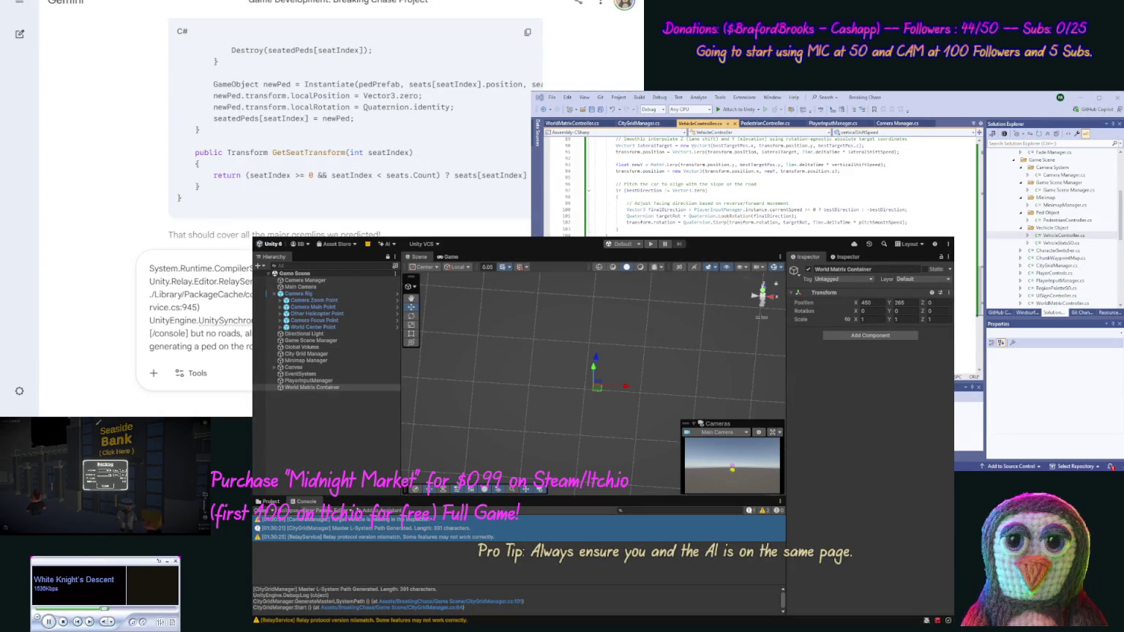
key(Return)
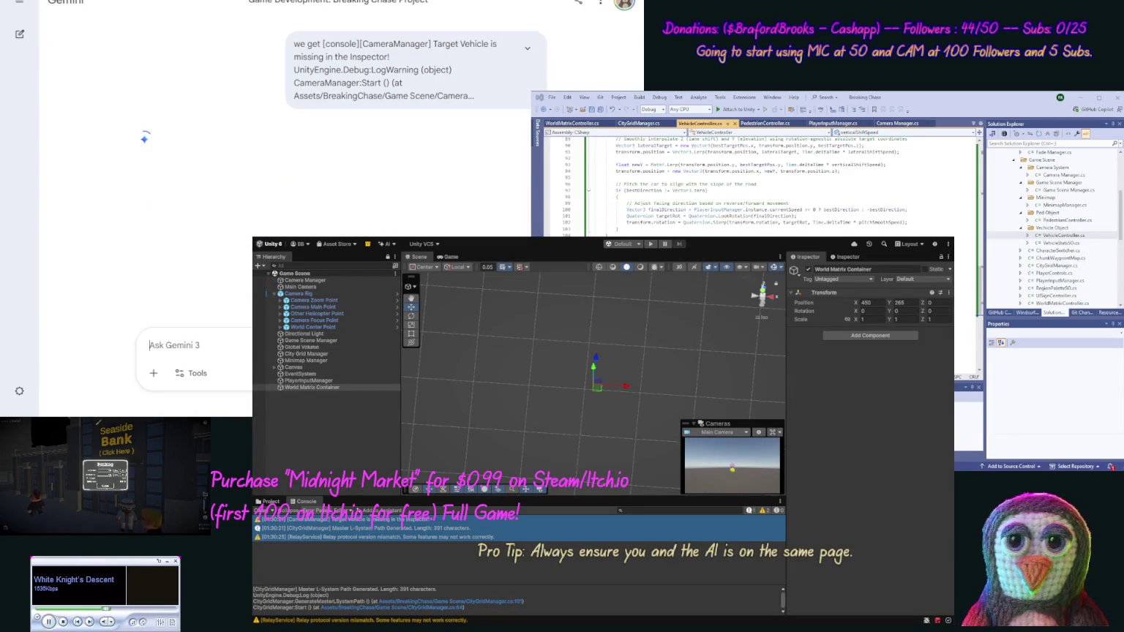
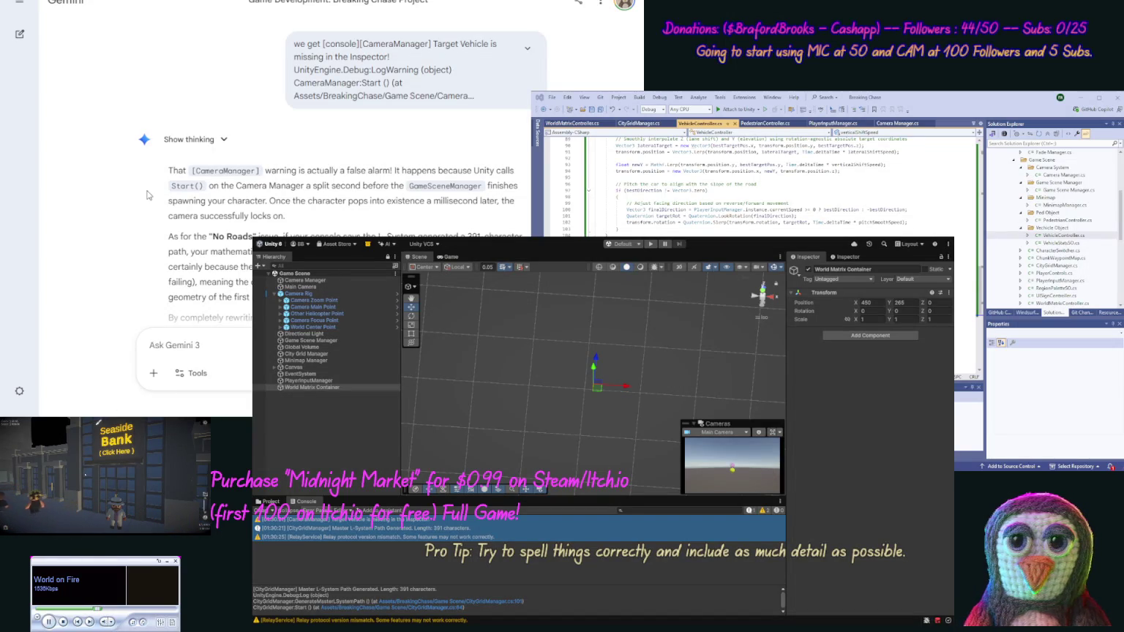
- Copy Gemini's rewritten GameSceneManager code and paste it into GameSceneManager.cs in Visual Studio
scroll(148, 233, down, 4)
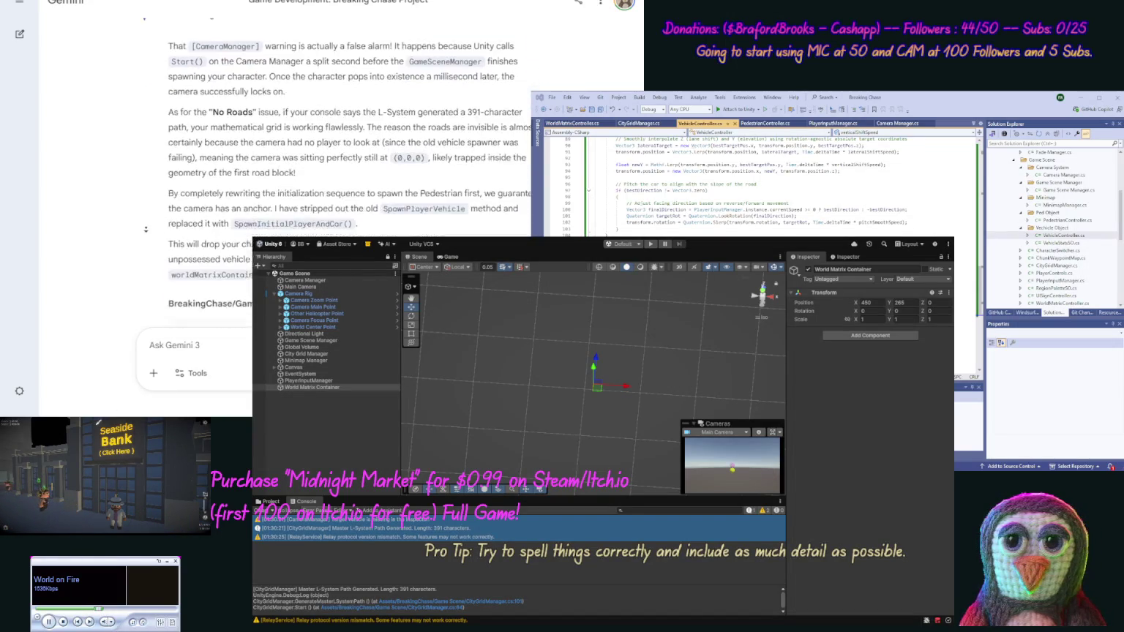
click(527, 173)
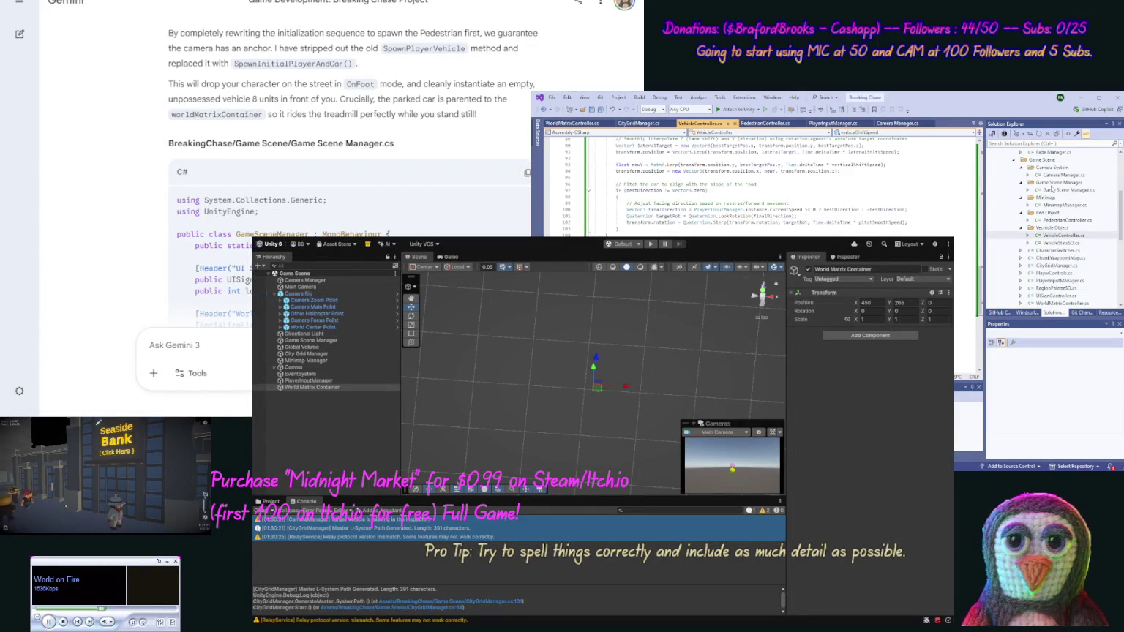
double_click(1050, 190)
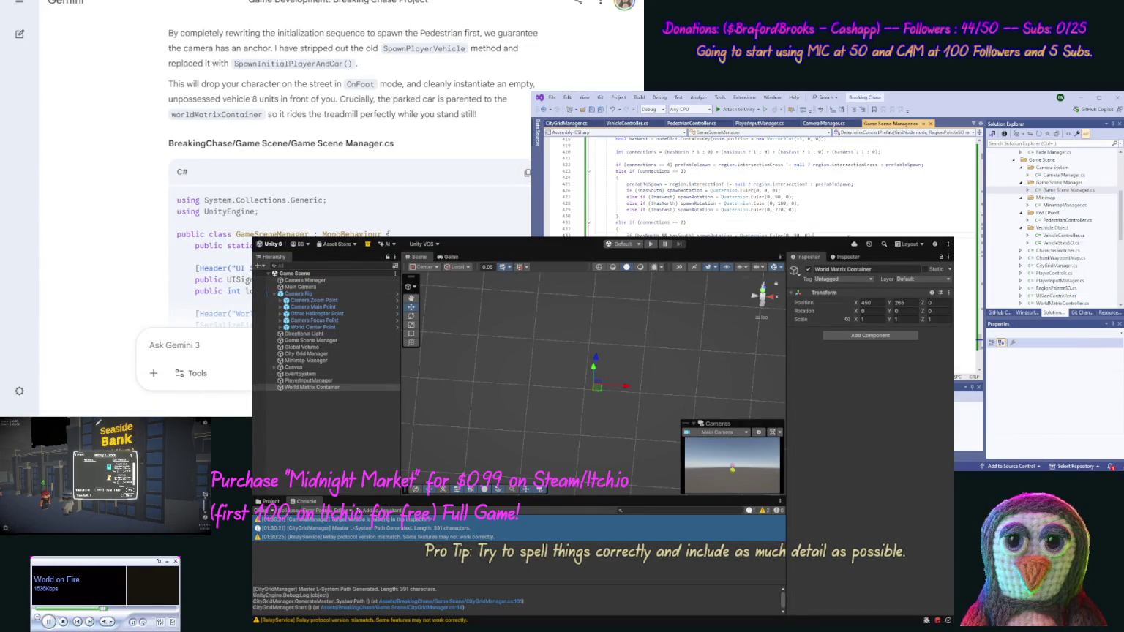
key(ctrl+v)
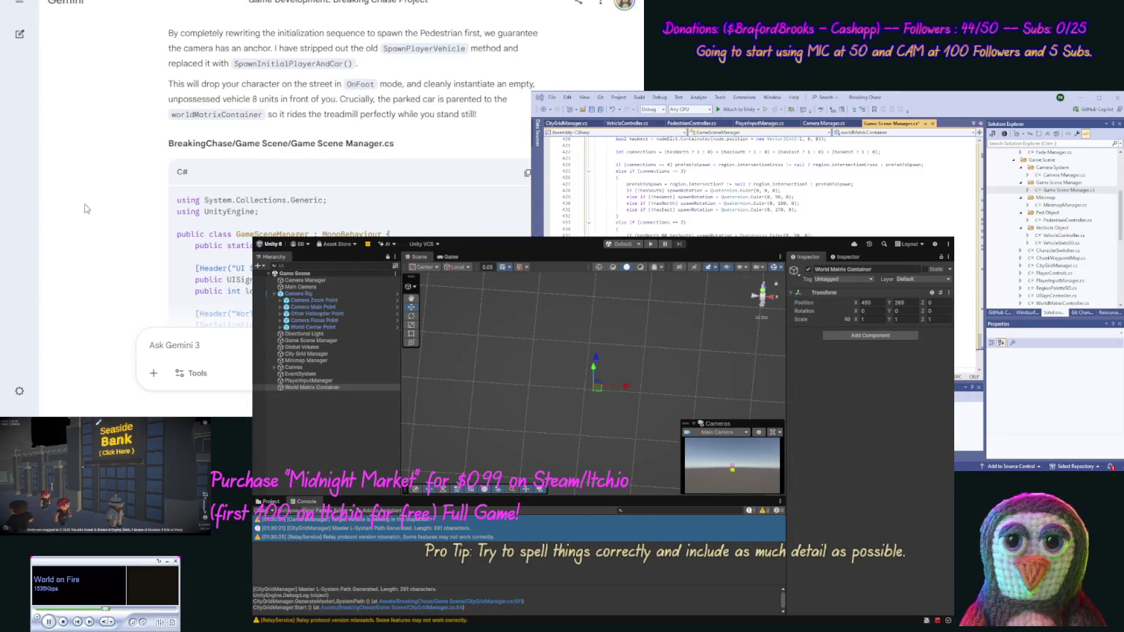
middle_click(128, 253)
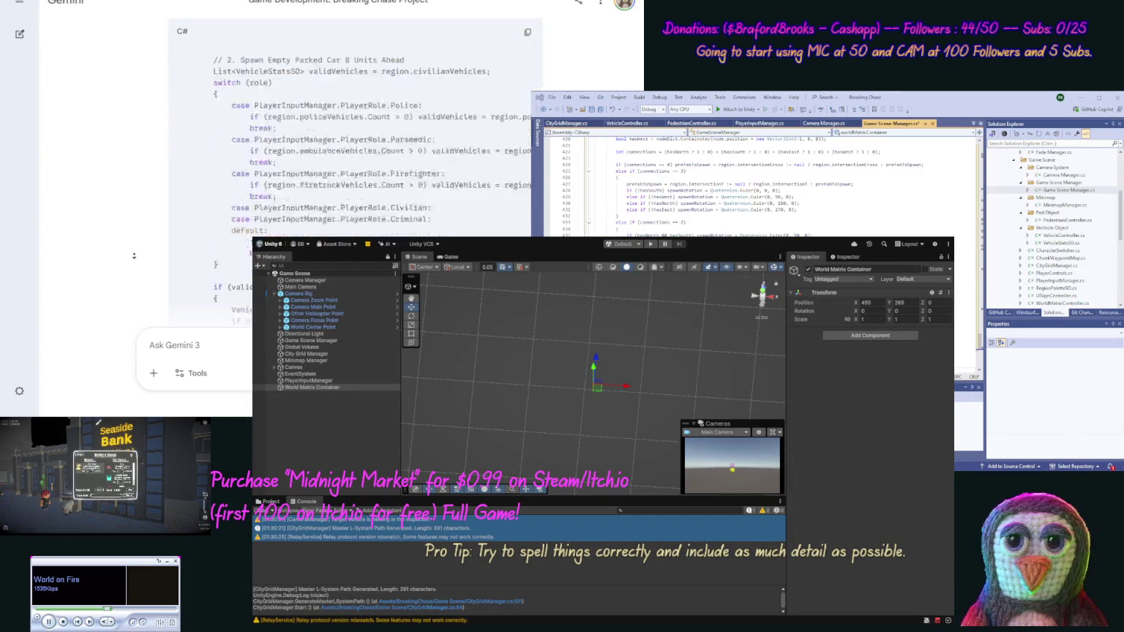
middle_click(133, 257)
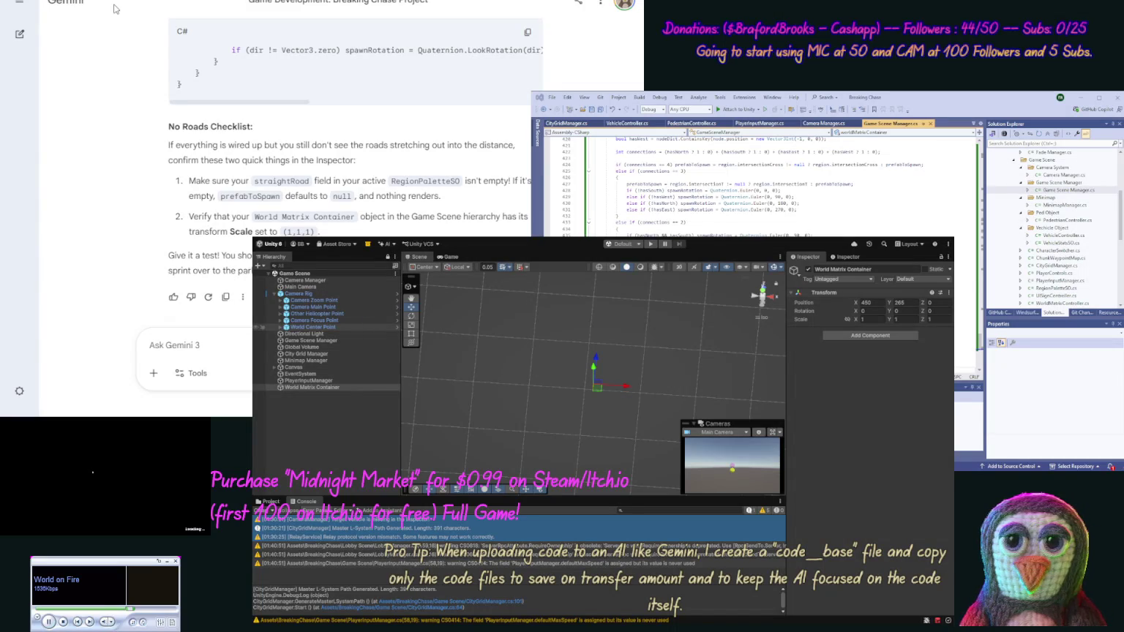
- Set the Game Scene Manager's Fallback Ped Prefab to Ped Object Variant from the Demo Ped folder
click(333, 340)
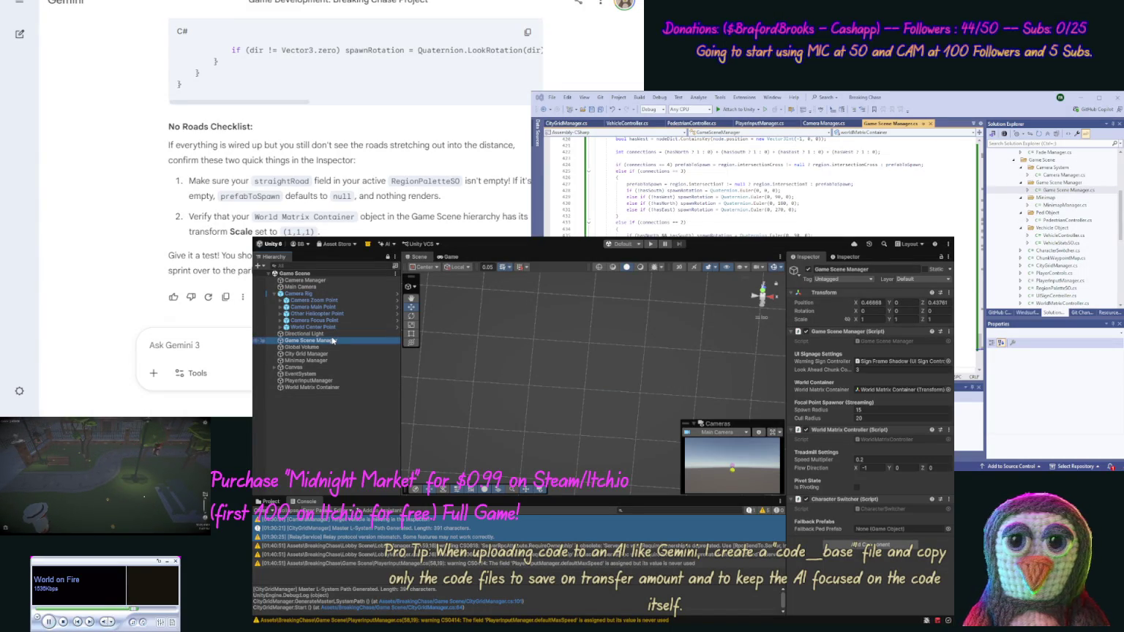
click(269, 502)
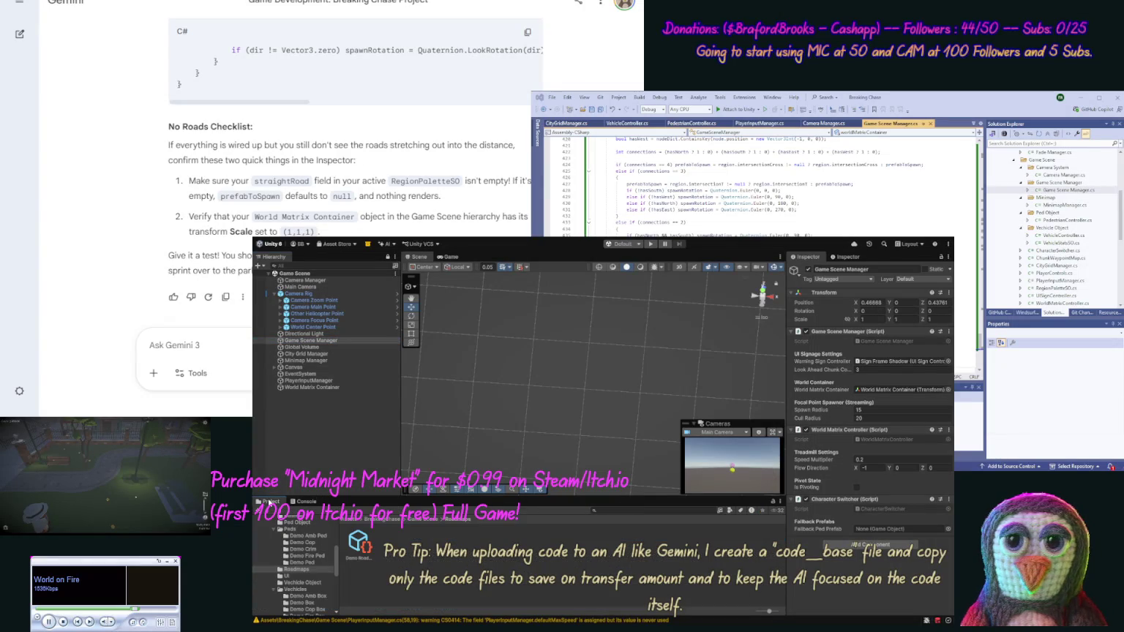
click(307, 562)
drag(391, 543, 884, 531)
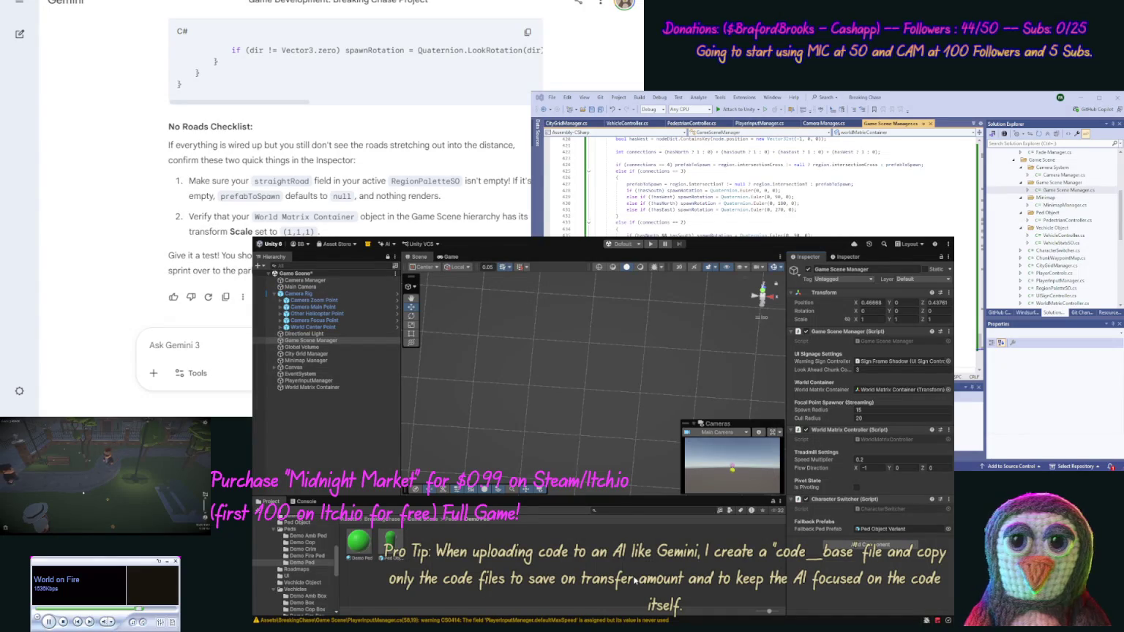
- Reset PlayerInputManager's Transform to zero and check the World Matrix Container's transform
click(322, 381)
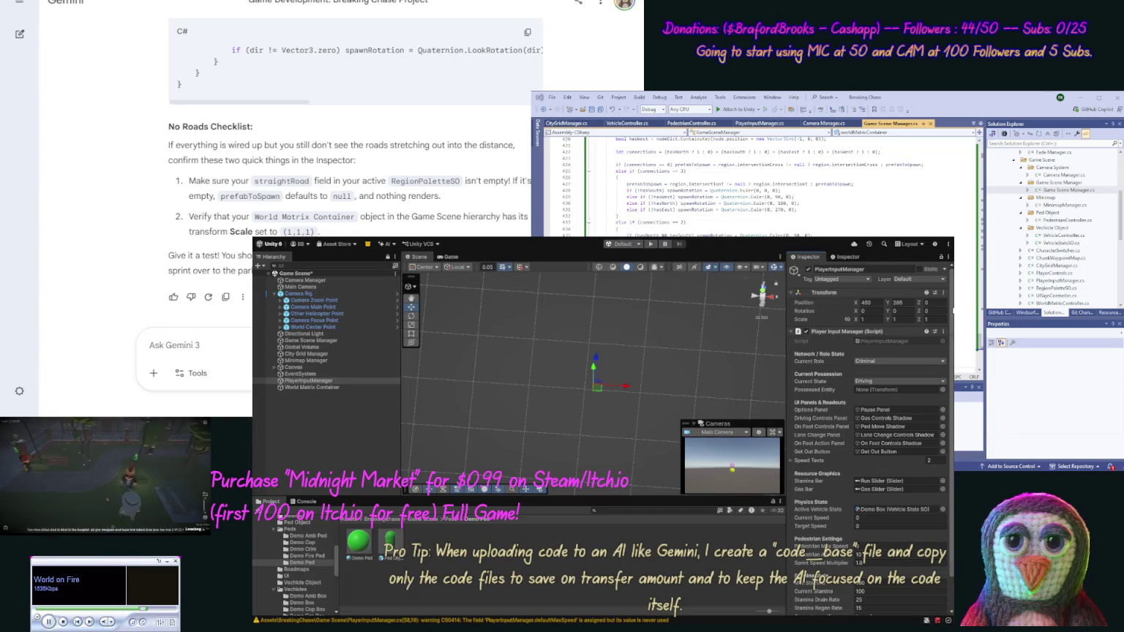
click(943, 292)
click(952, 301)
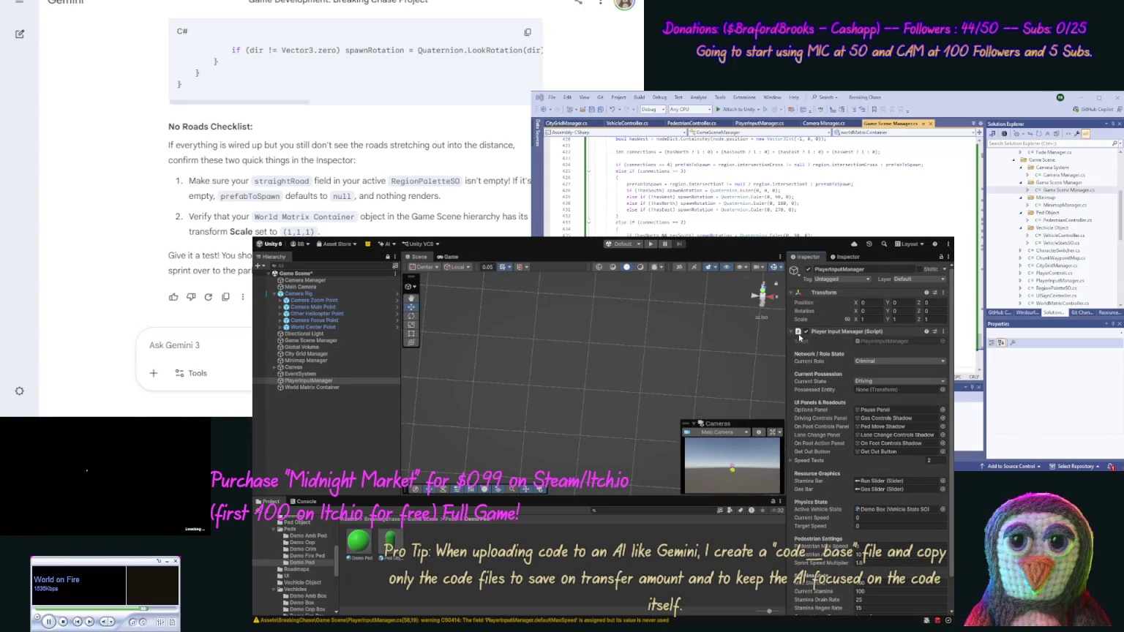
click(322, 388)
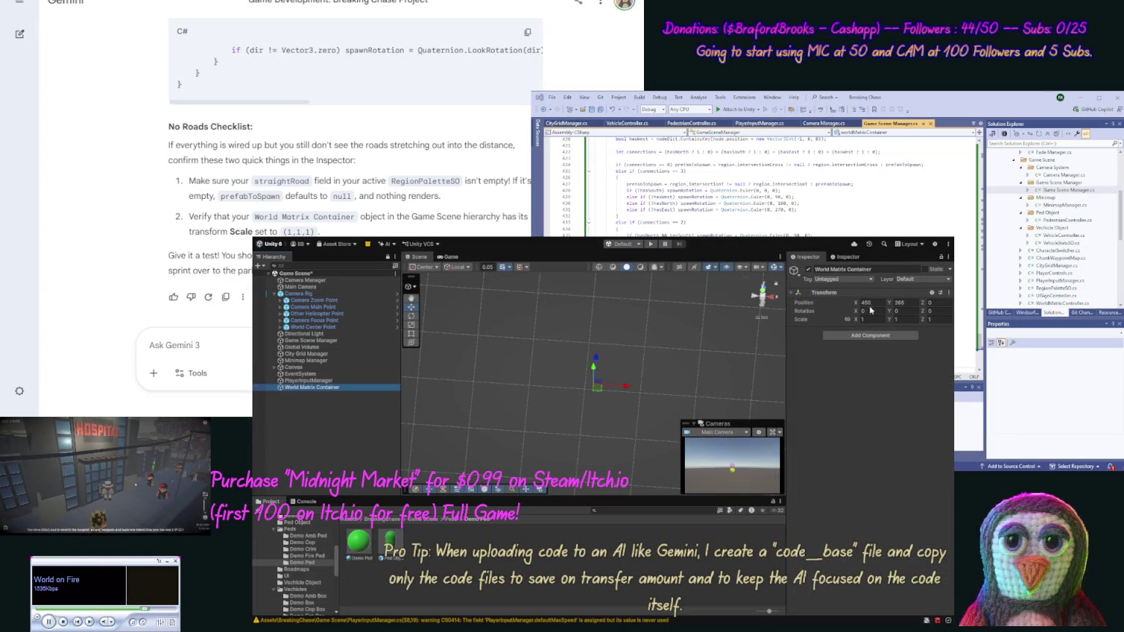
click(944, 293)
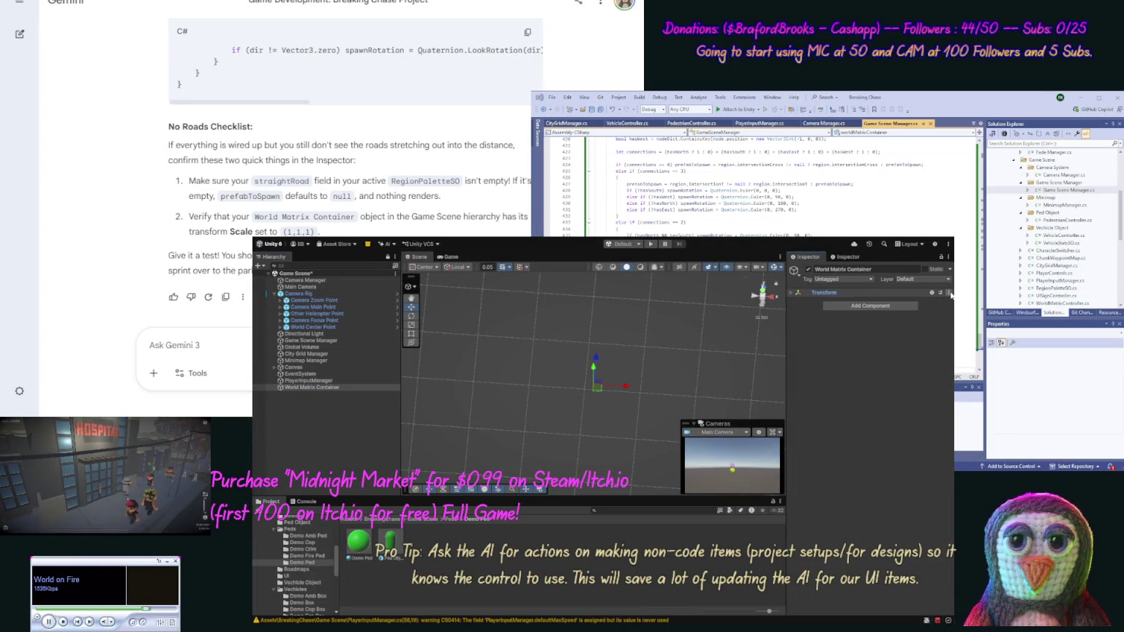
click(791, 293)
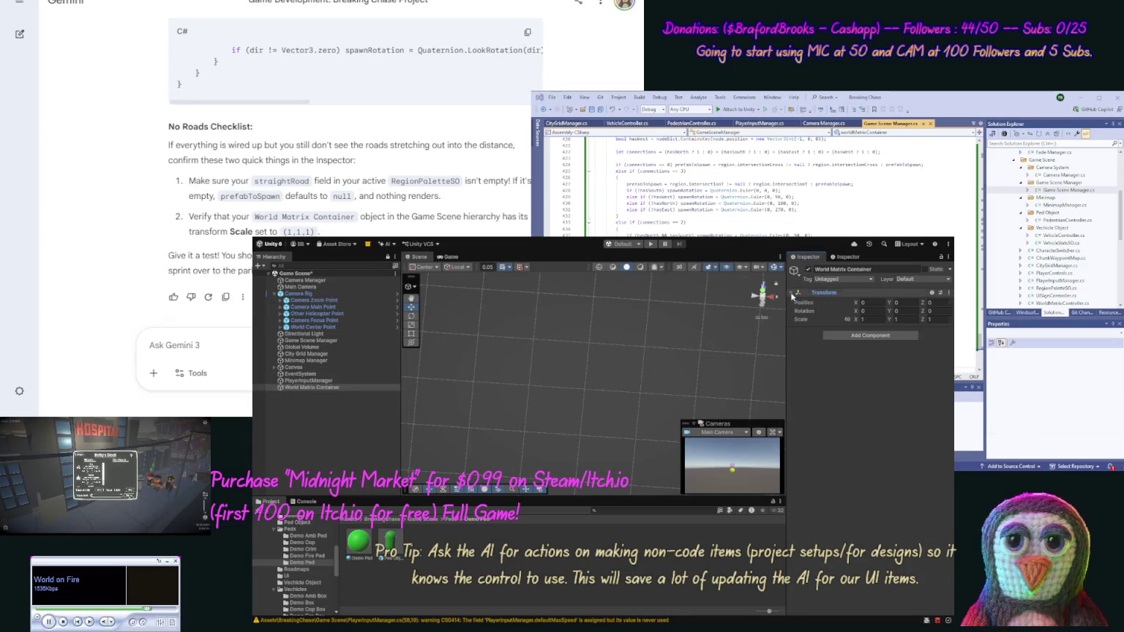
- Reset the City Grid Manager and Game Scene Manager Transforms to zero
click(292, 361)
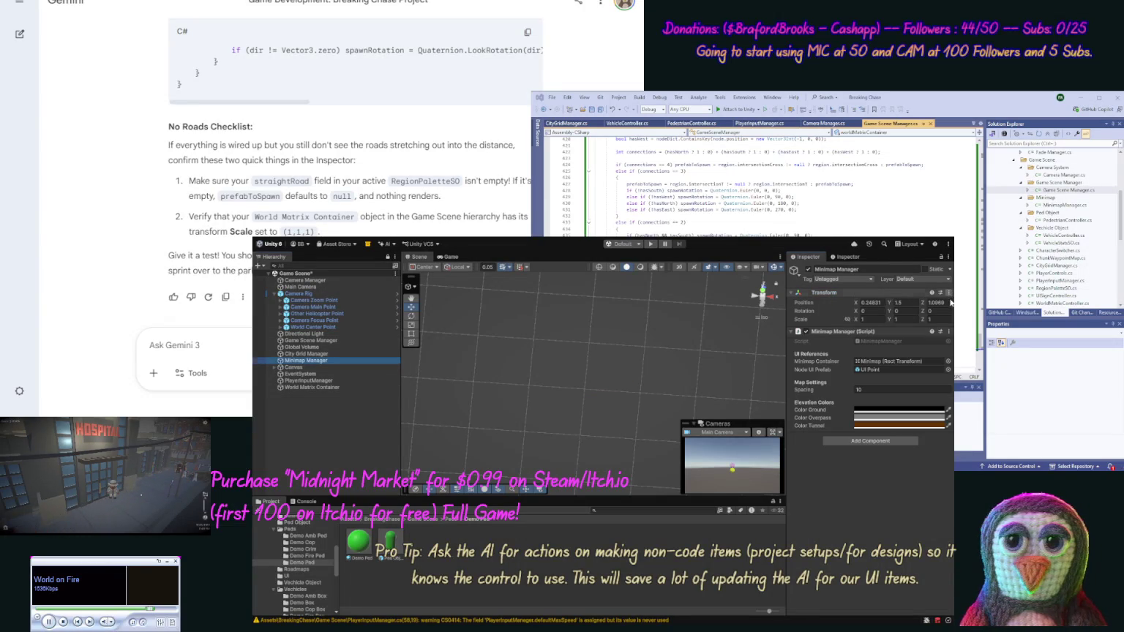
click(322, 353)
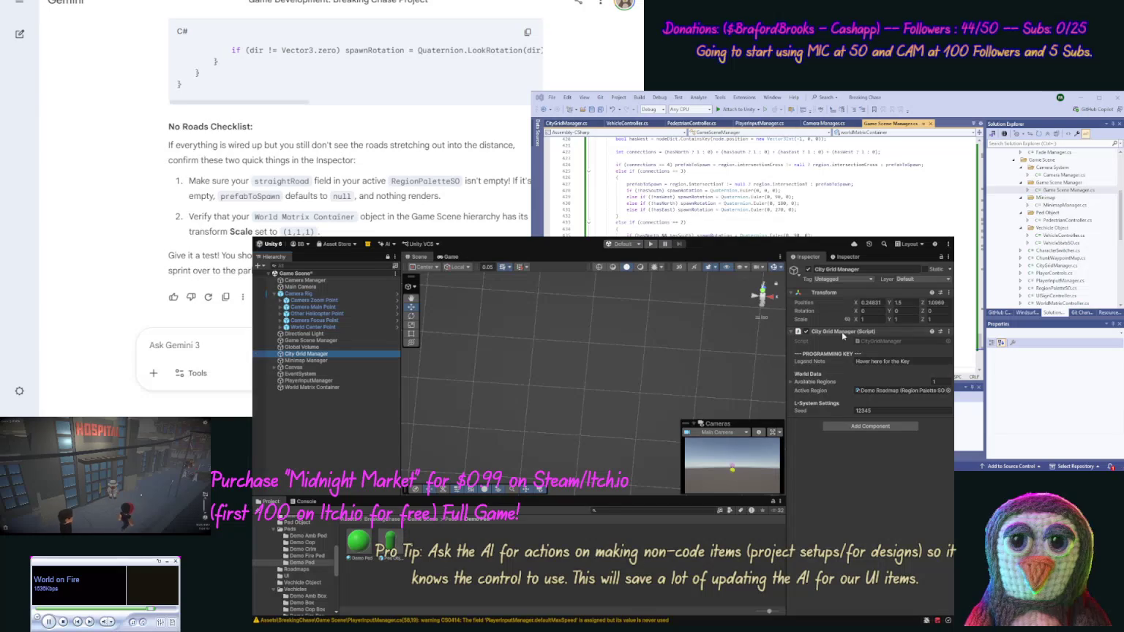
click(949, 296)
click(870, 305)
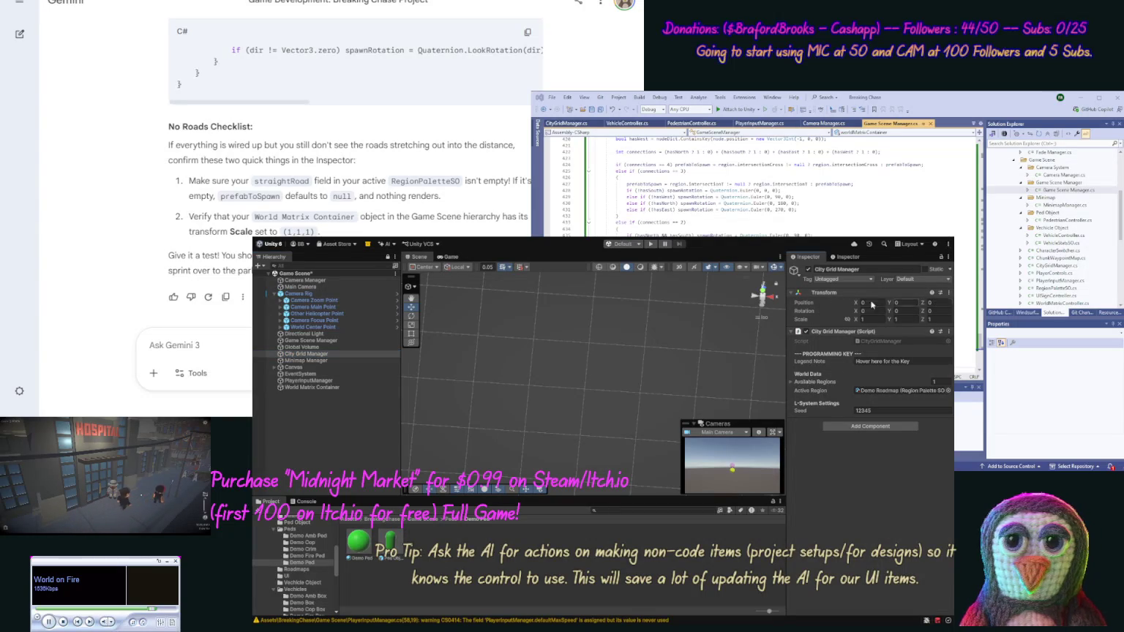
click(354, 341)
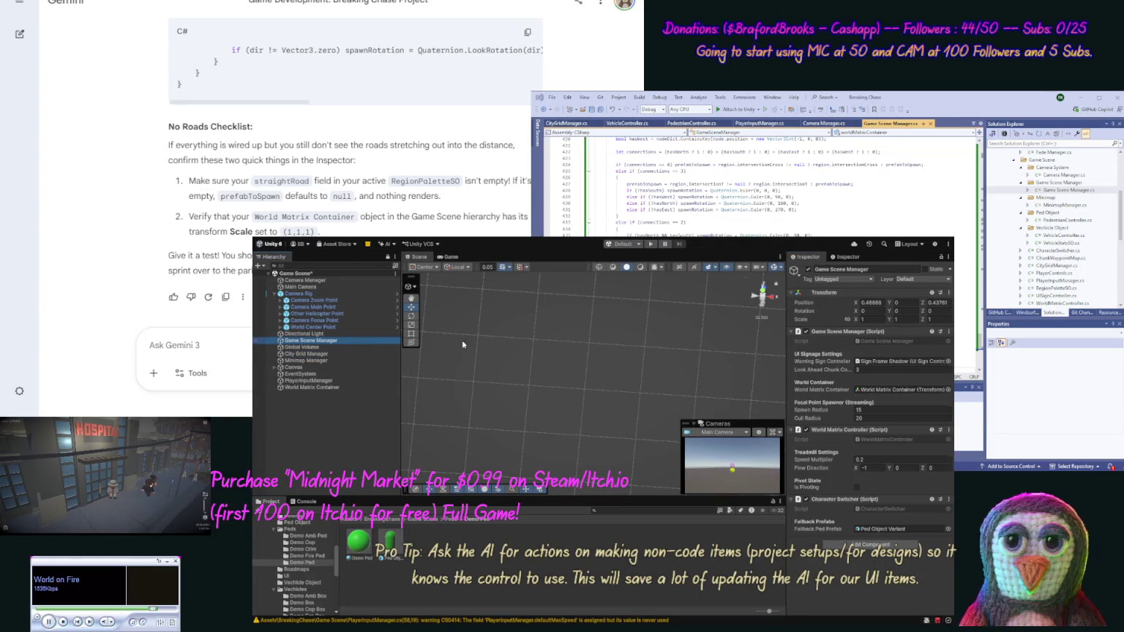
click(949, 293)
click(870, 301)
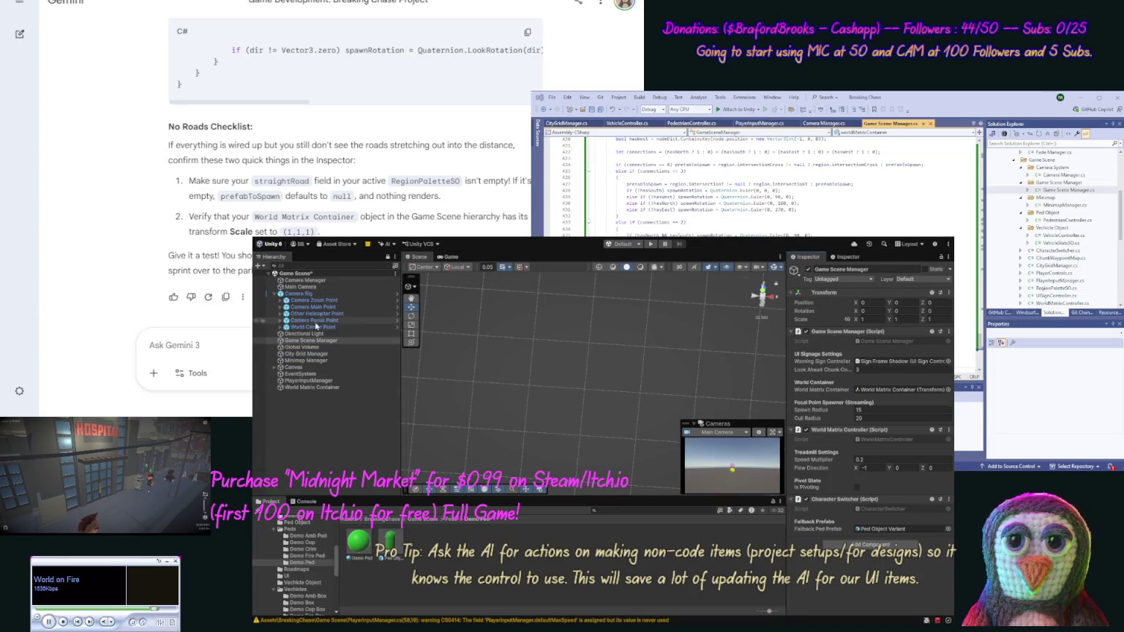
- Check the Global Volume, Camera Manager and Camera Rig objects, then enter Play mode
click(319, 346)
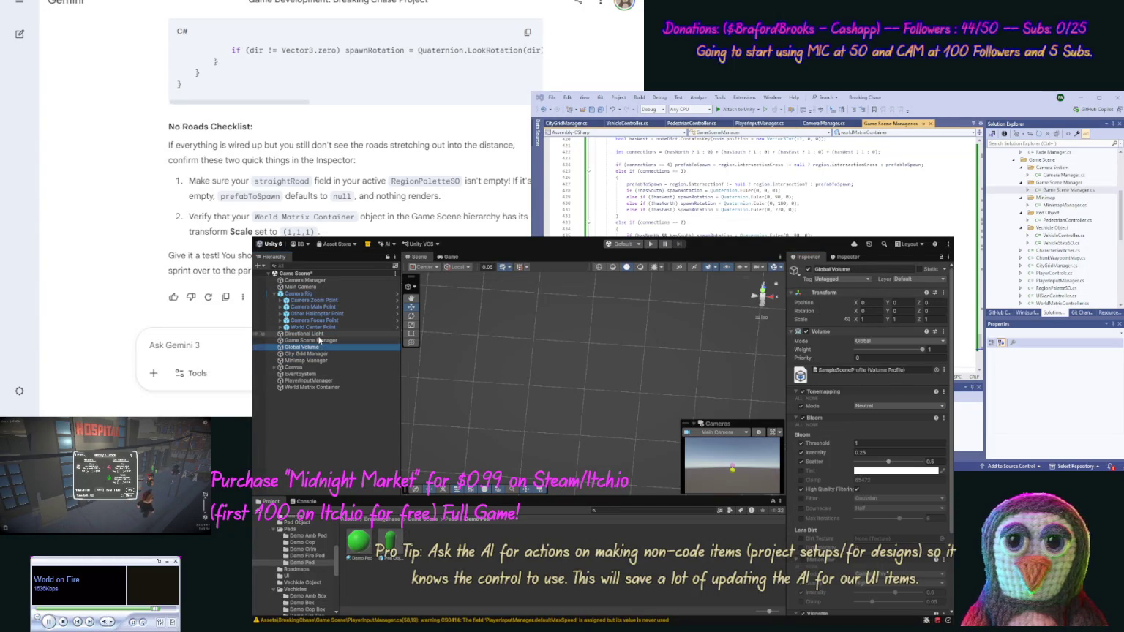
click(315, 283)
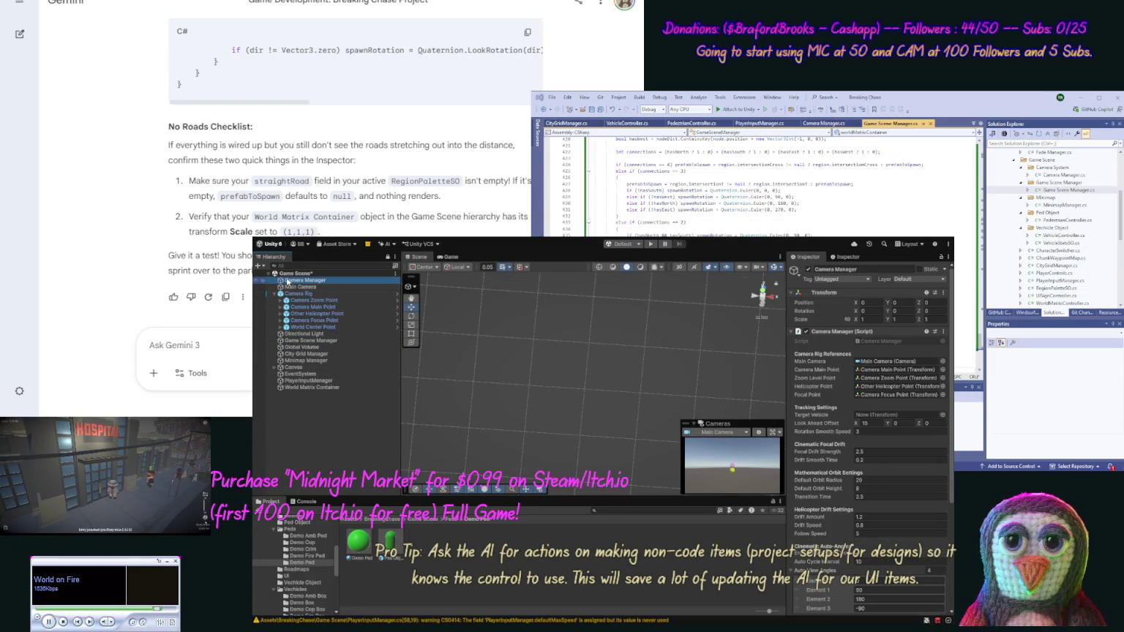
click(291, 291)
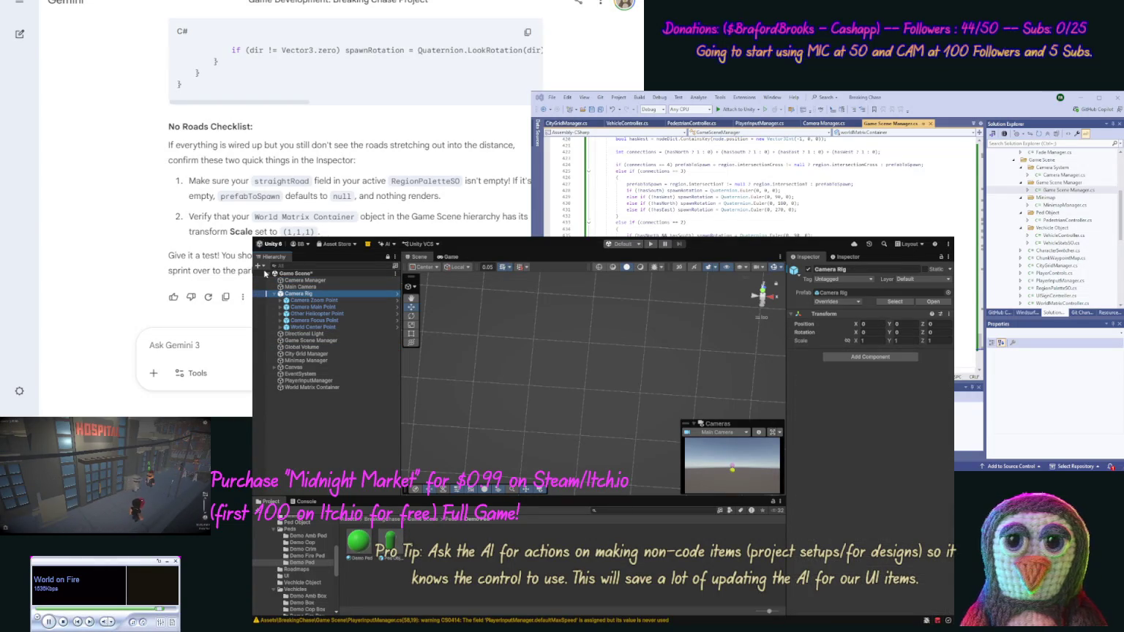
click(650, 247)
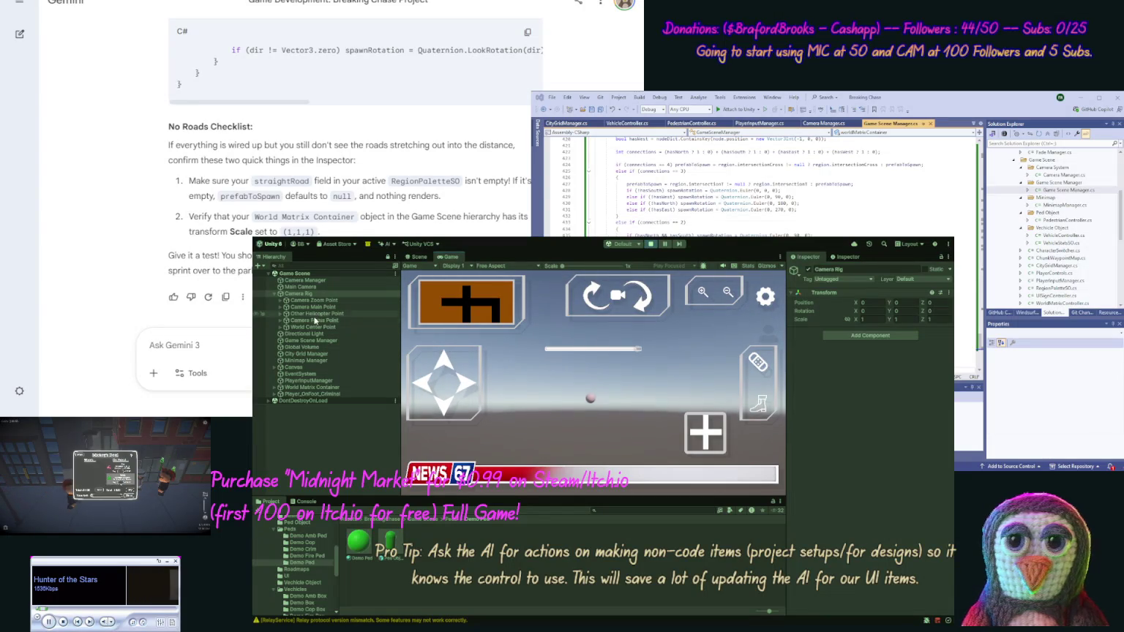
- Inspect the spawned Player_OnFoot_Criminal, stop Play mode, and begin a Gemini prompt 'On startup our player obje…'
click(291, 394)
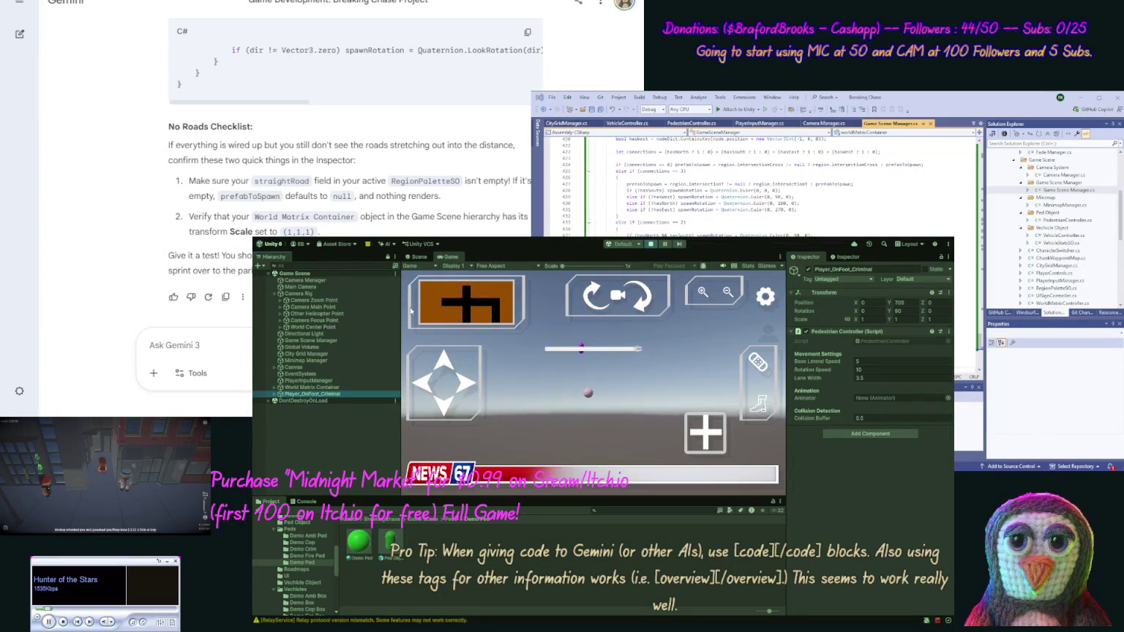
click(650, 245)
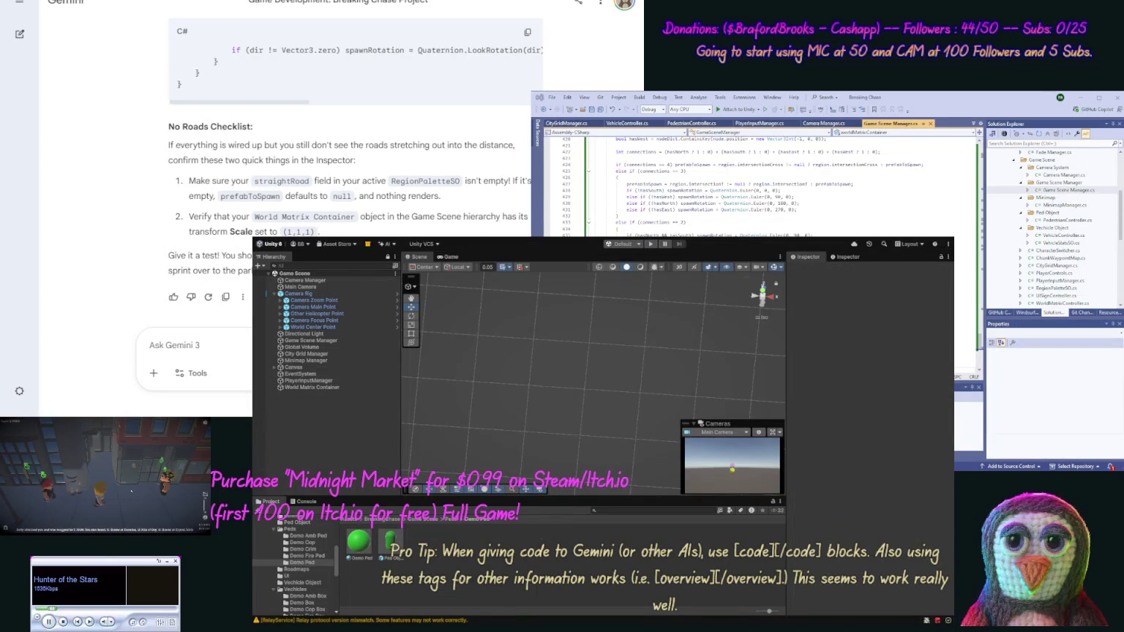
click(153, 345)
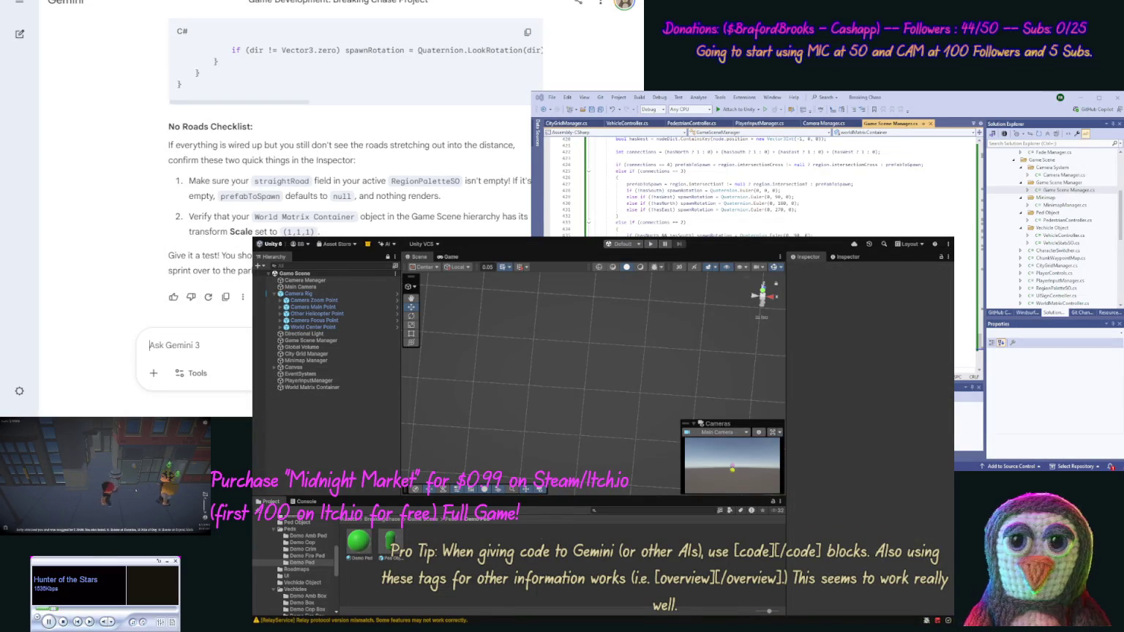
text(On)
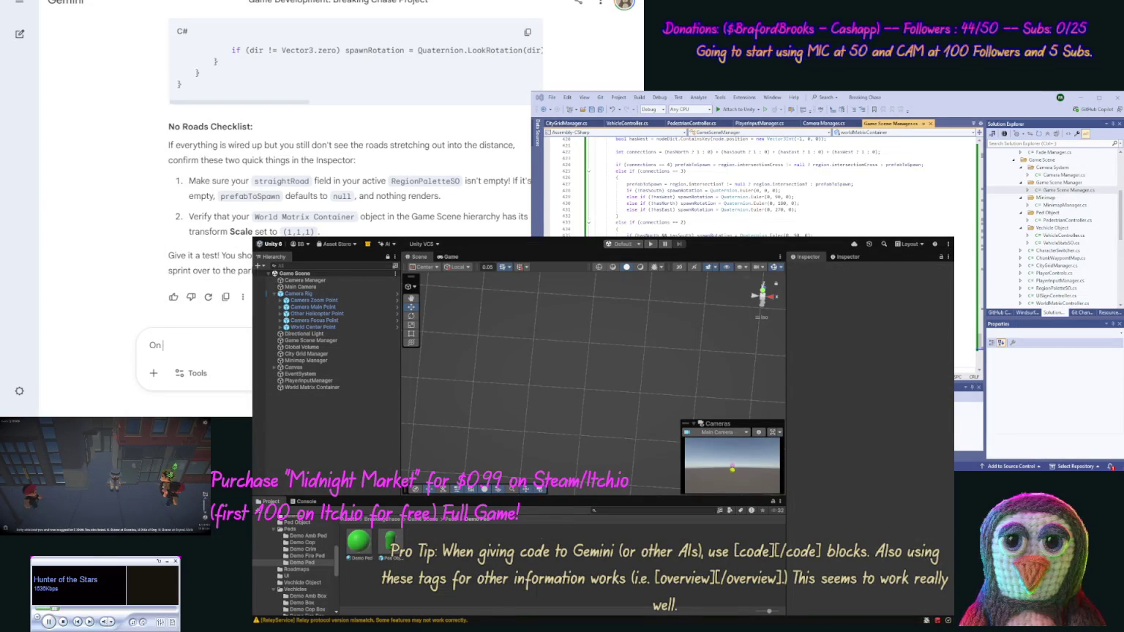
text( start)
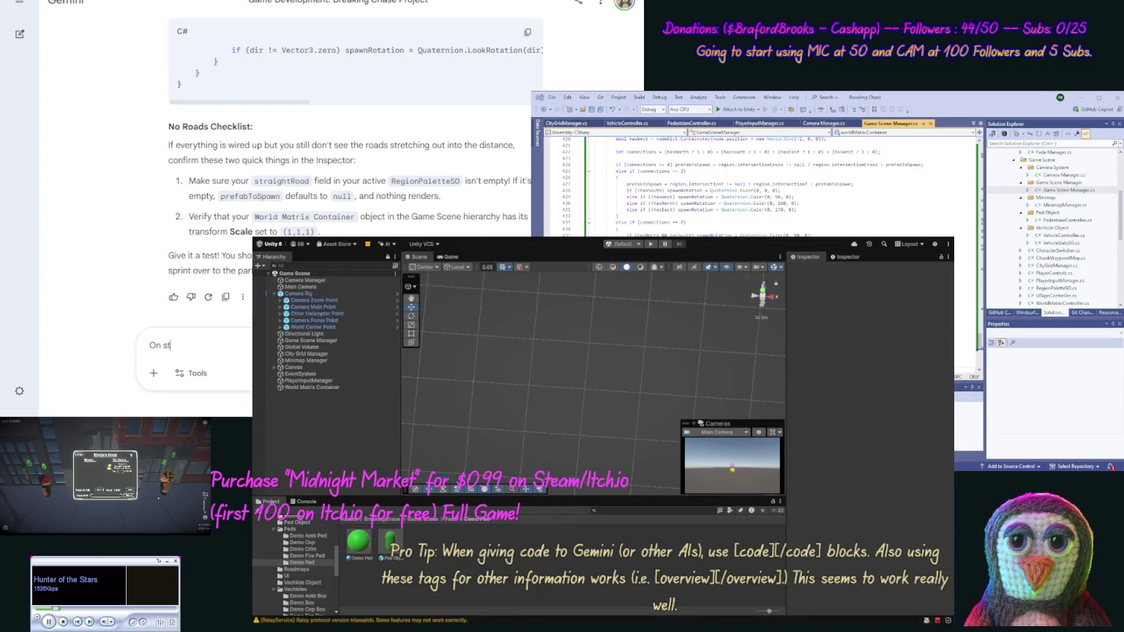
text(up )
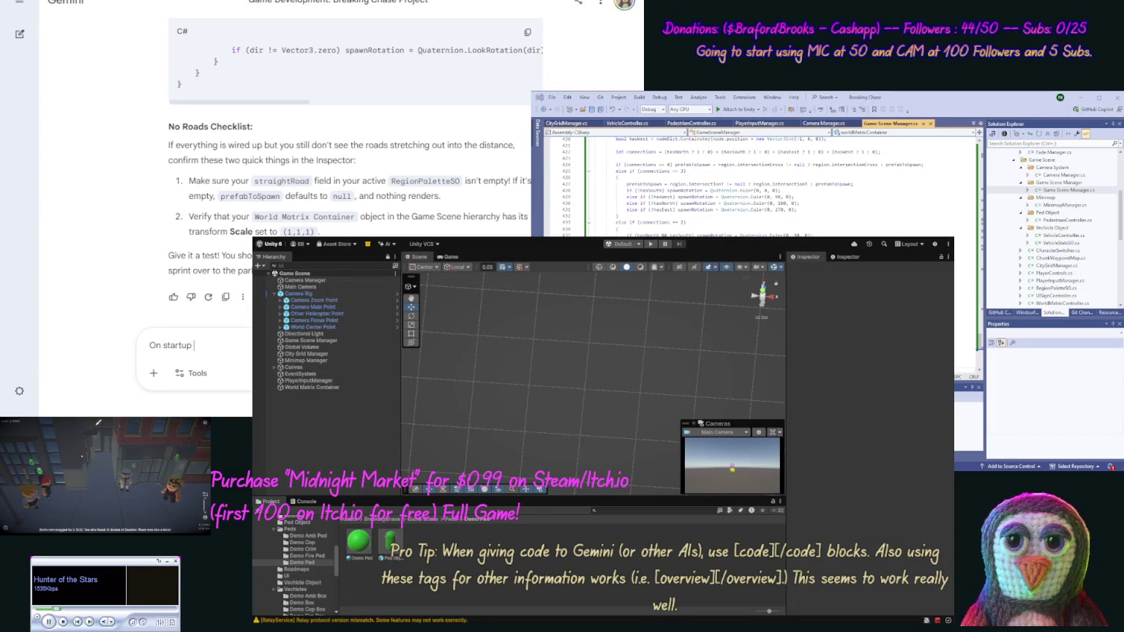
text(our play)
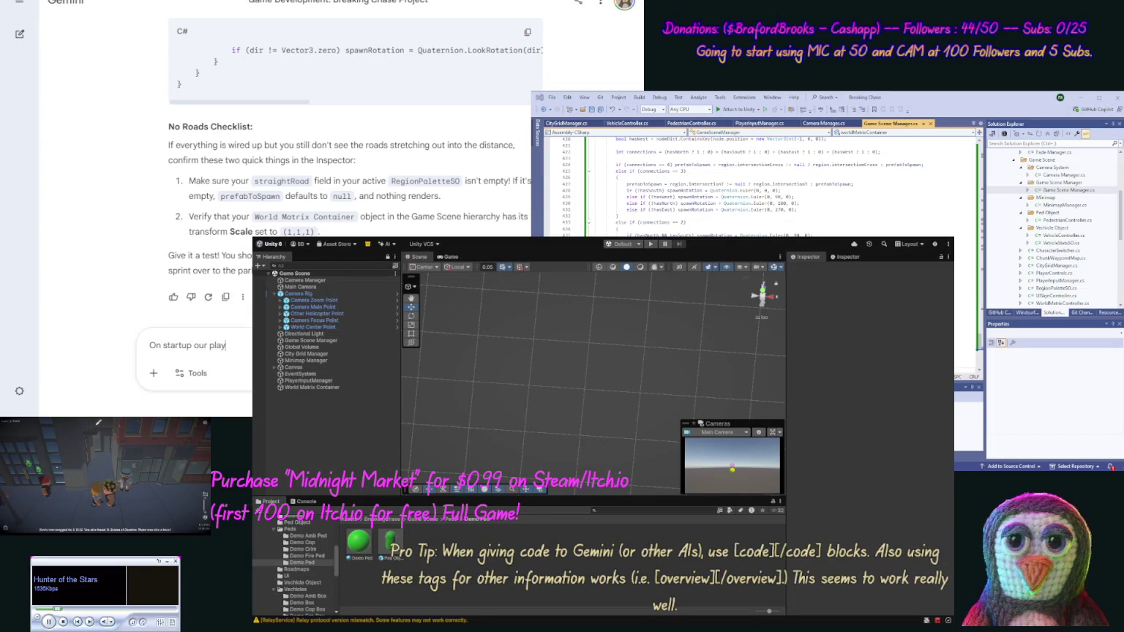
text(er obje)
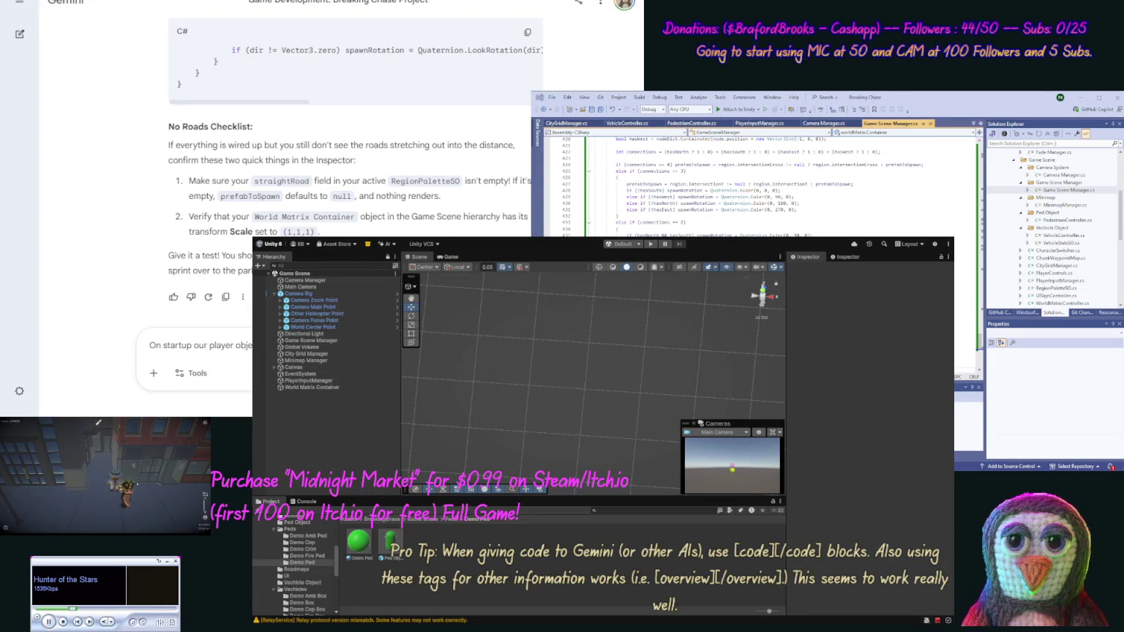
- Send Gemini the bug report about the player shooting upward, asking for the ped to spawn at Y 1 on the road
text((Y))
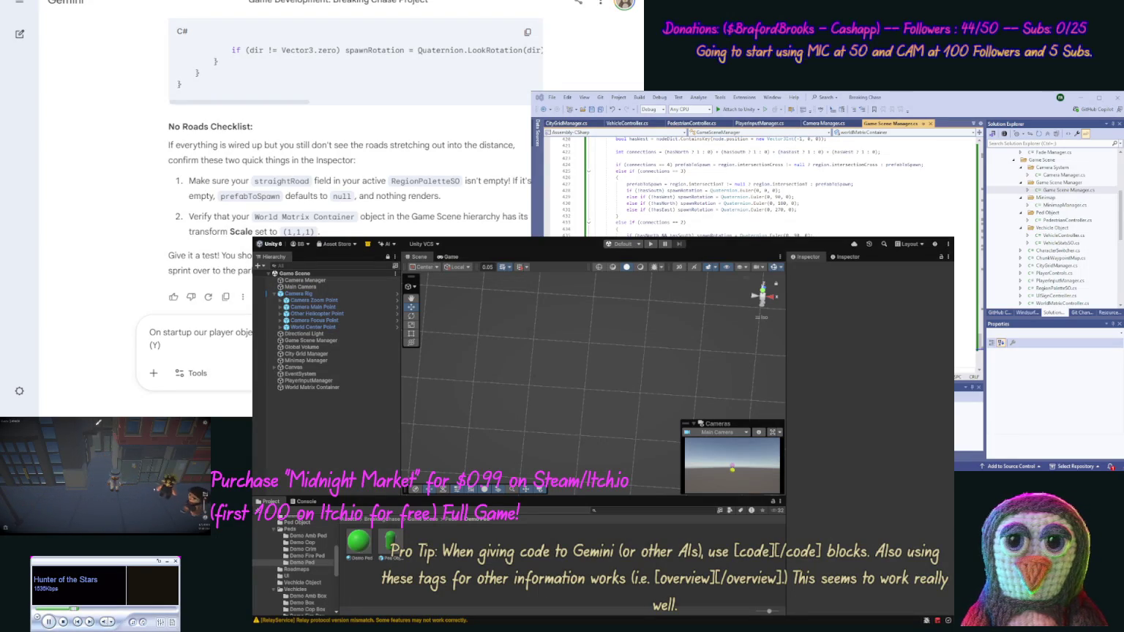
text( (so they are not on the)
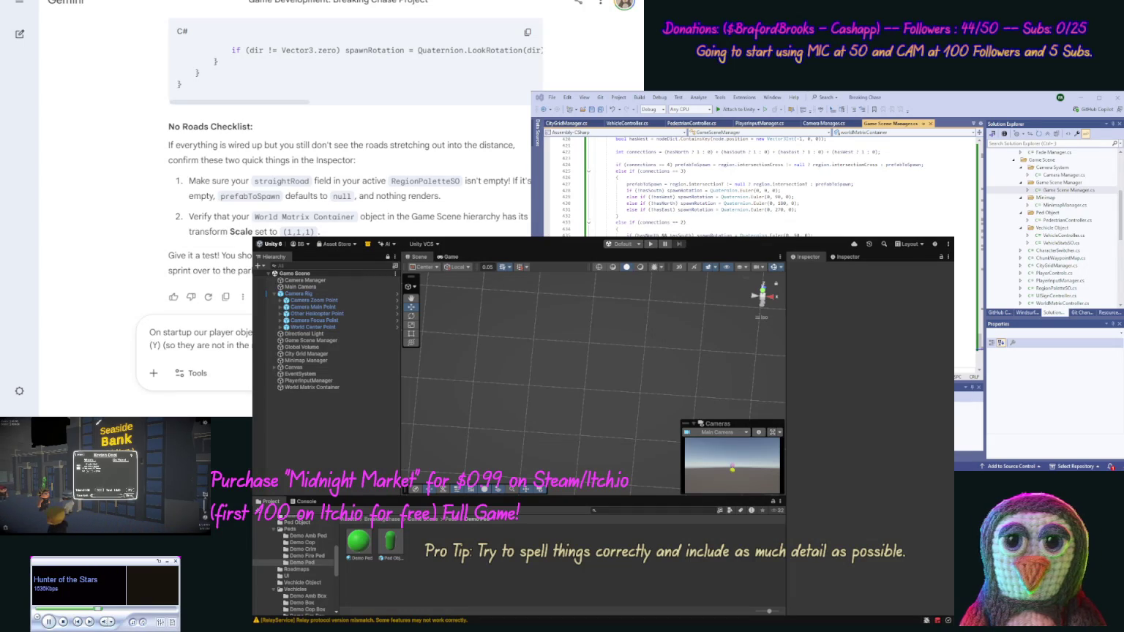
key(Return)
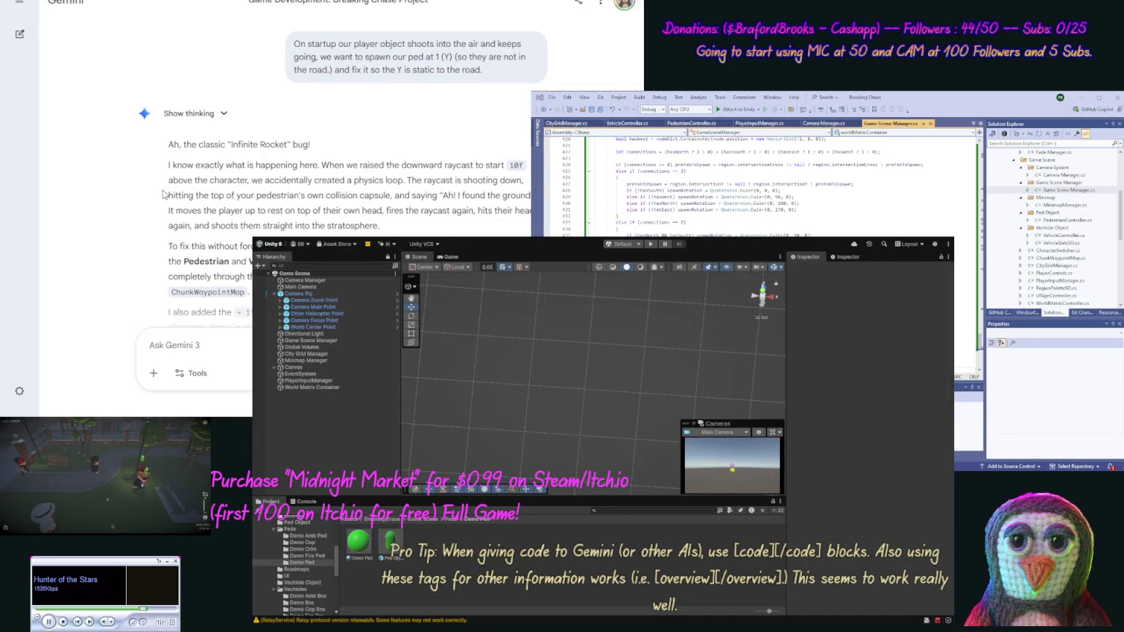
- Replace the GameSceneManager script's contents with Gemini's updated code
scroll(129, 230, down, 1)
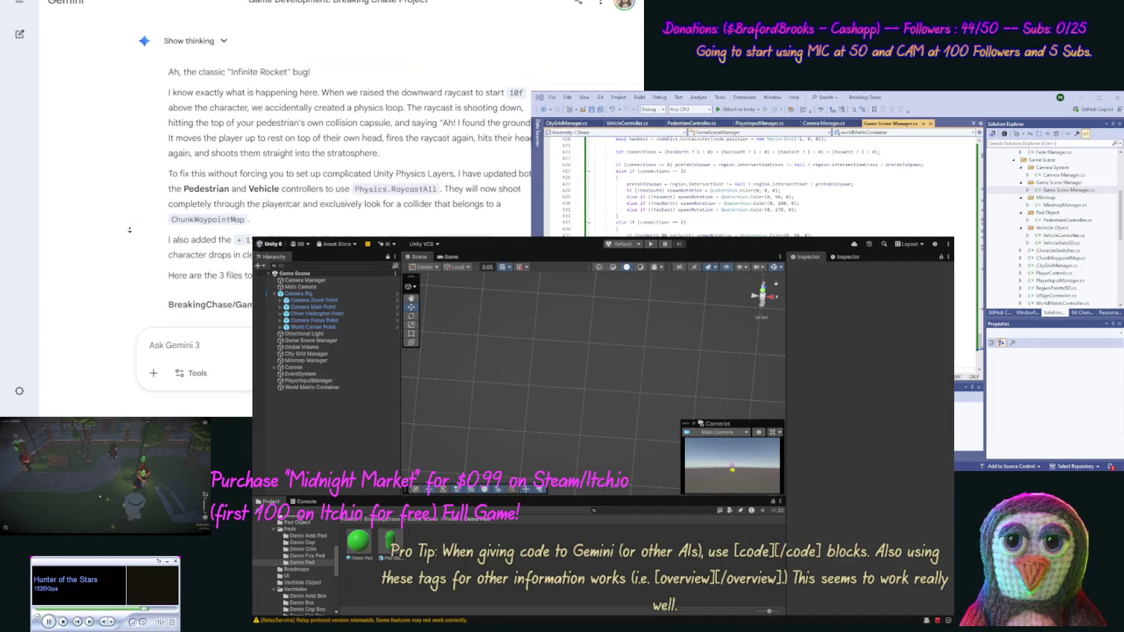
scroll(130, 230, down, 3)
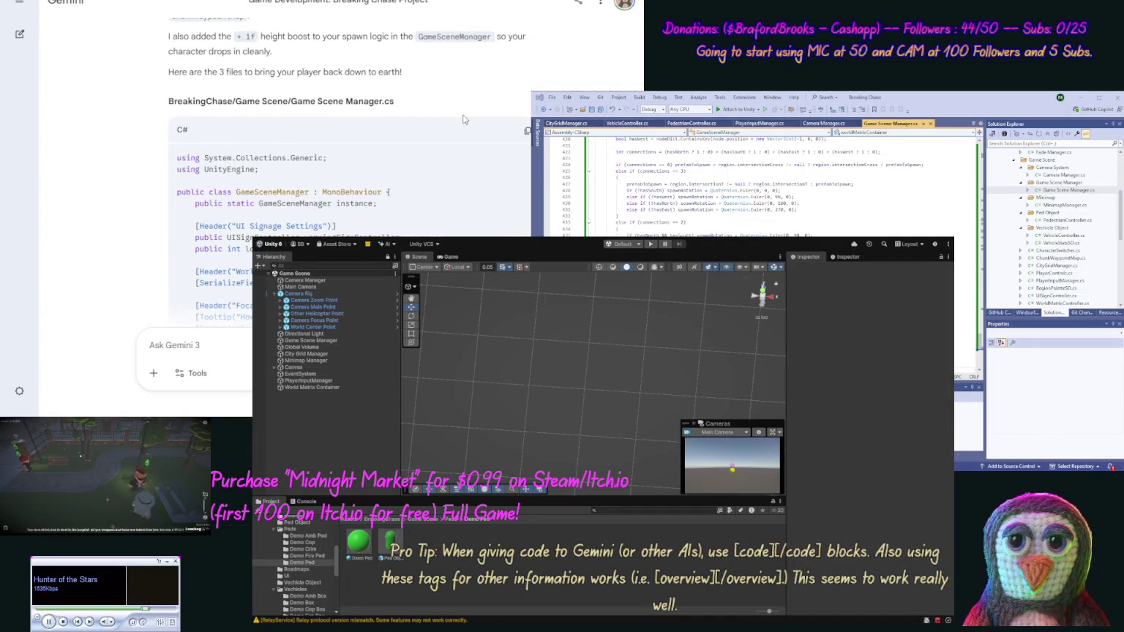
click(527, 131)
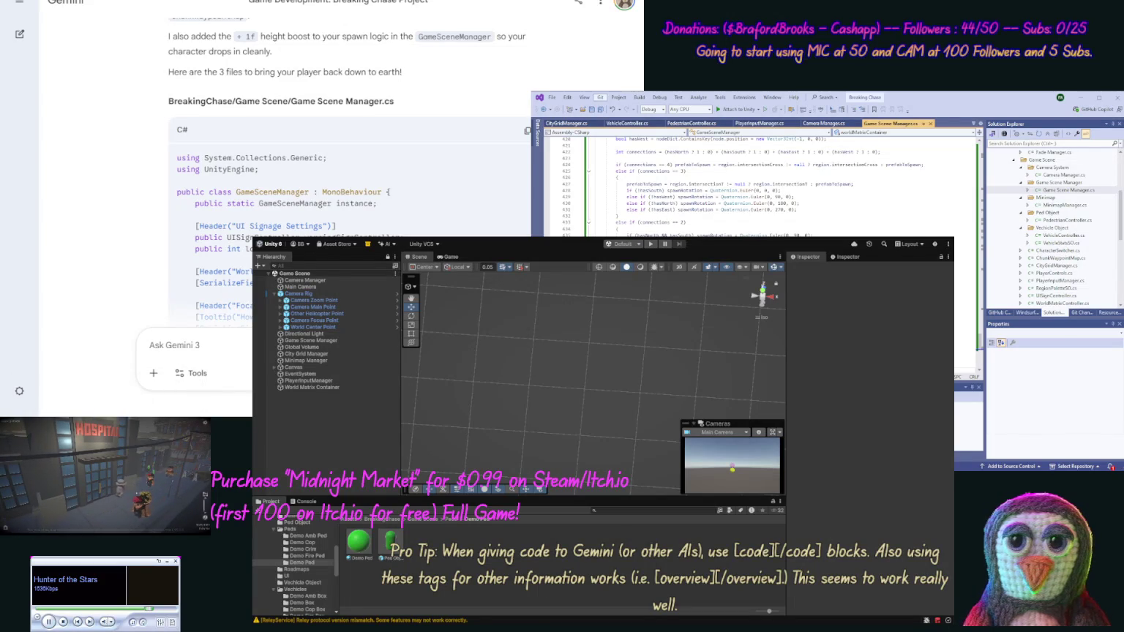
click(805, 221)
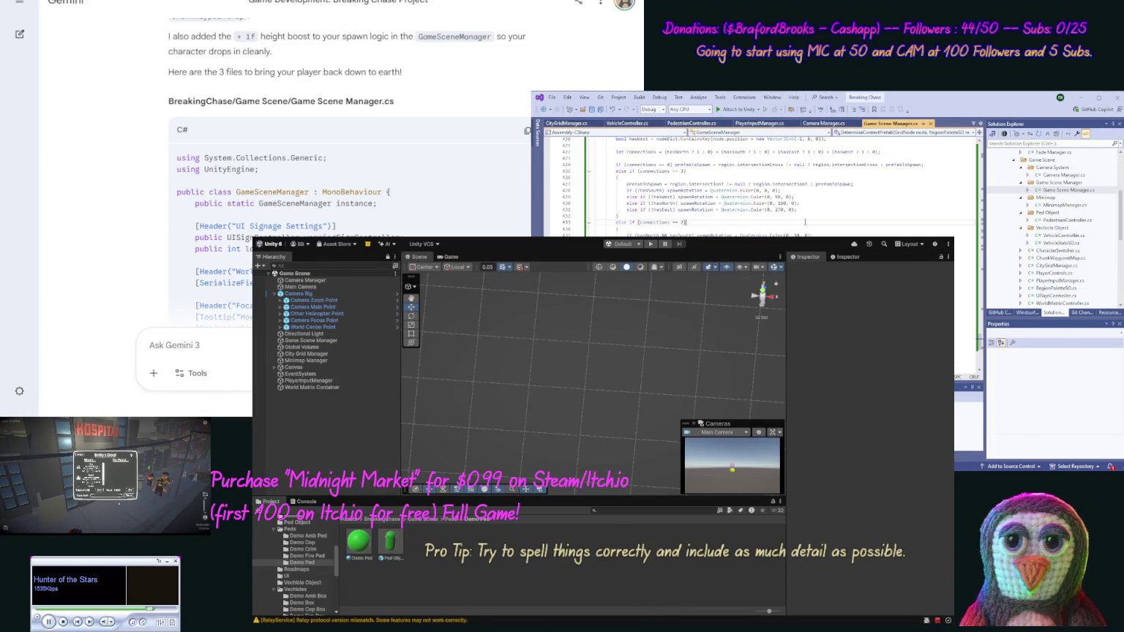
key(ctrl+a)
key(ctrl+v)
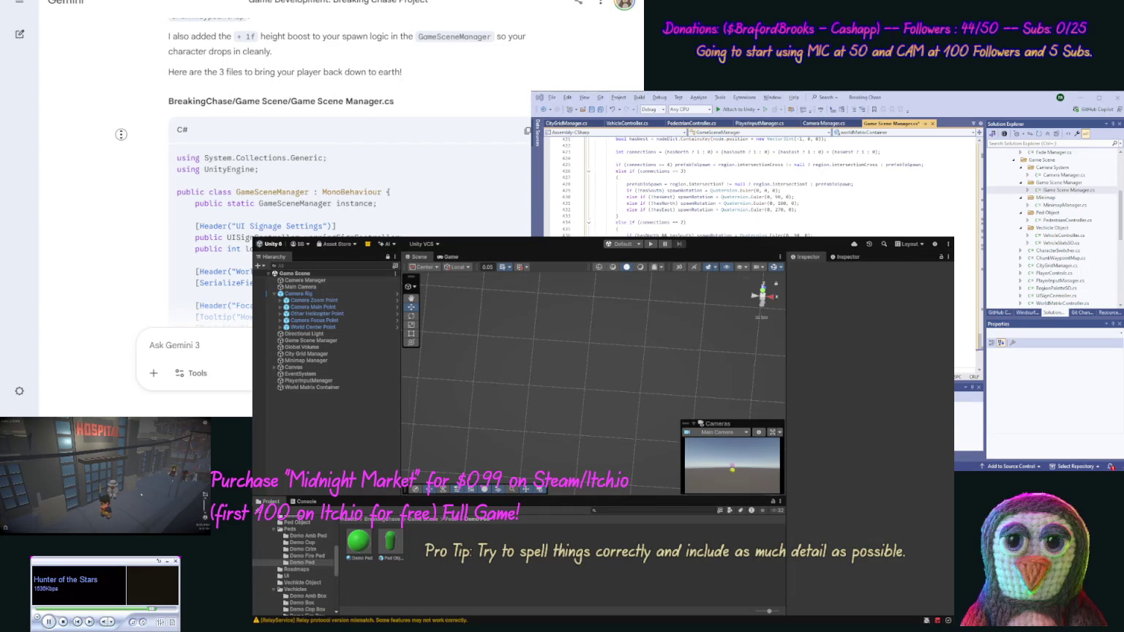
- Replace PedestrianController.cs with Gemini's updated RaycastAll code
scroll(138, 213, down, 15)
scroll(137, 212, down, 15)
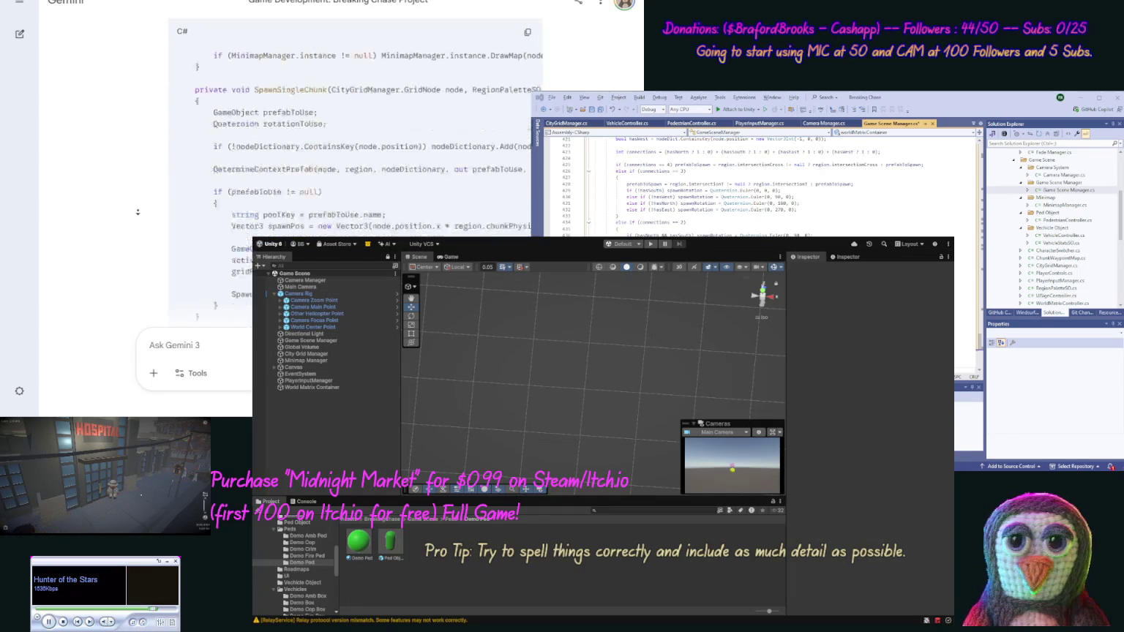
scroll(138, 212, down, 15)
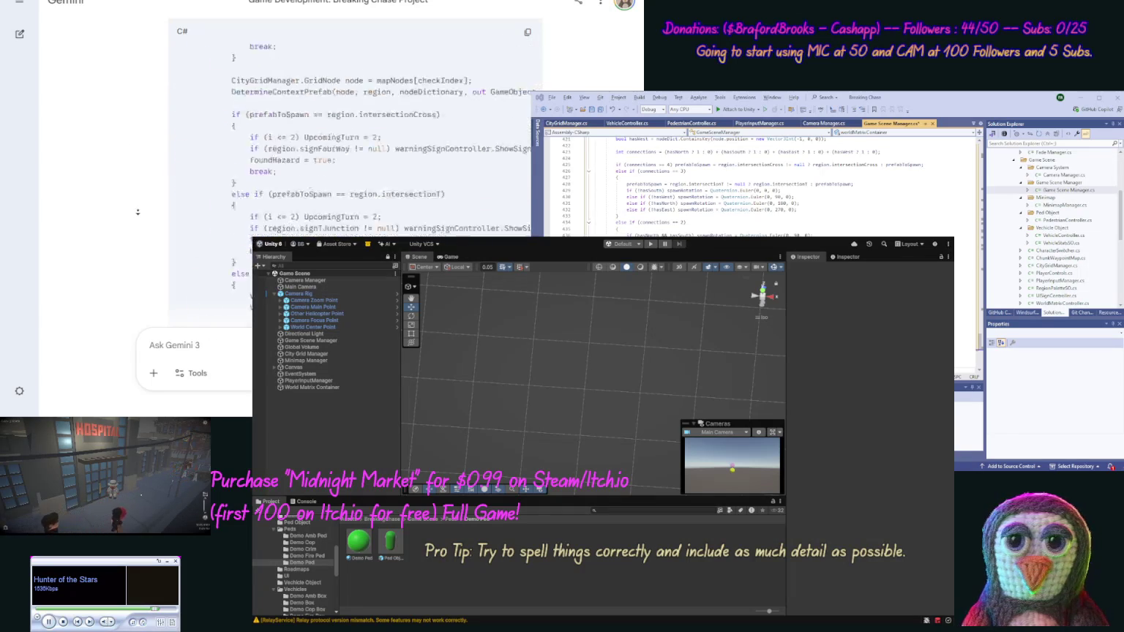
scroll(138, 211, up, 5)
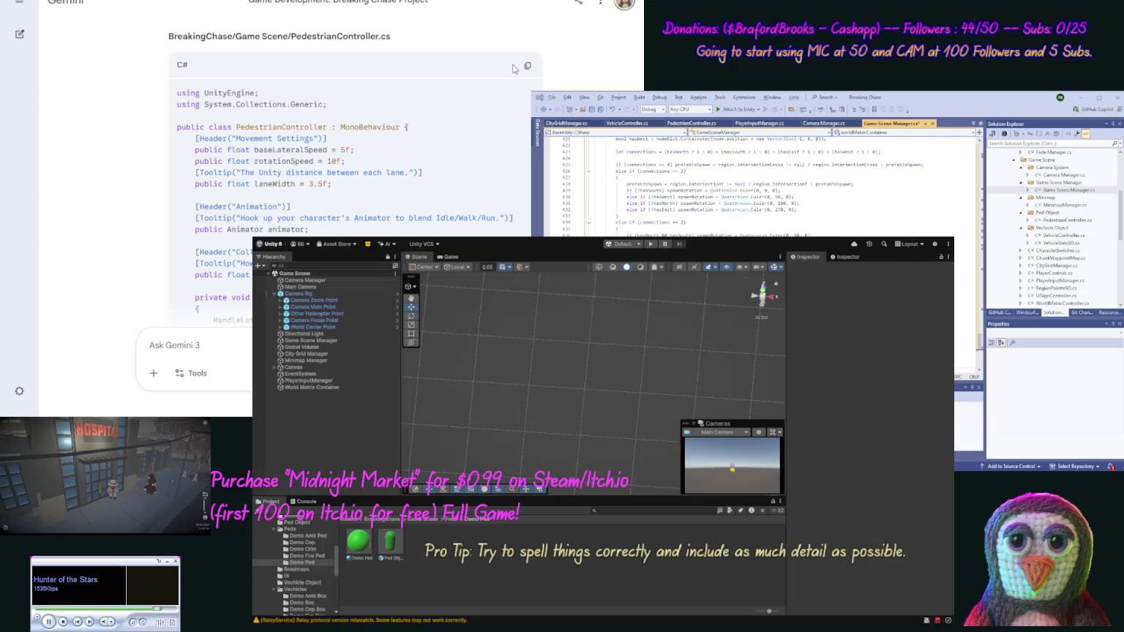
click(527, 66)
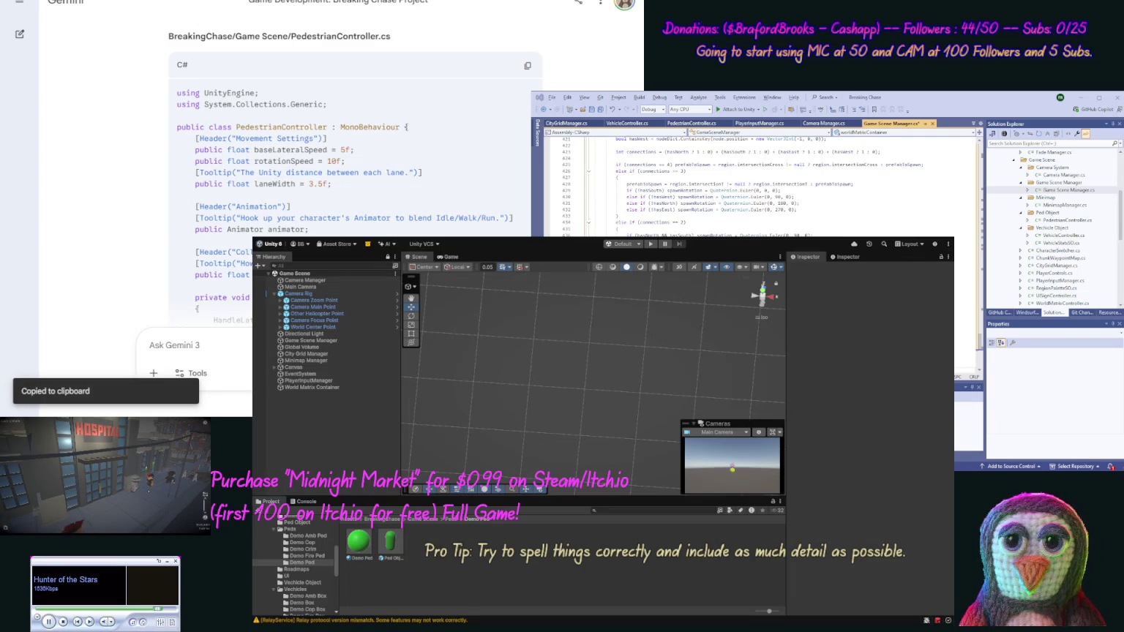
click(692, 123)
key(ctrl+a)
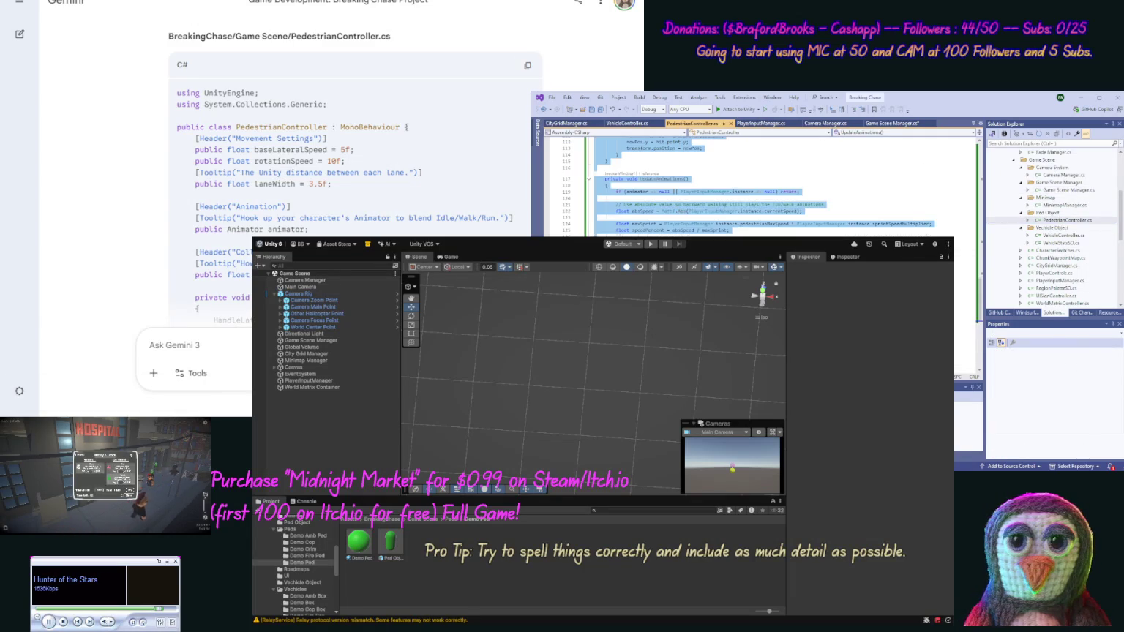
key(ctrl+v)
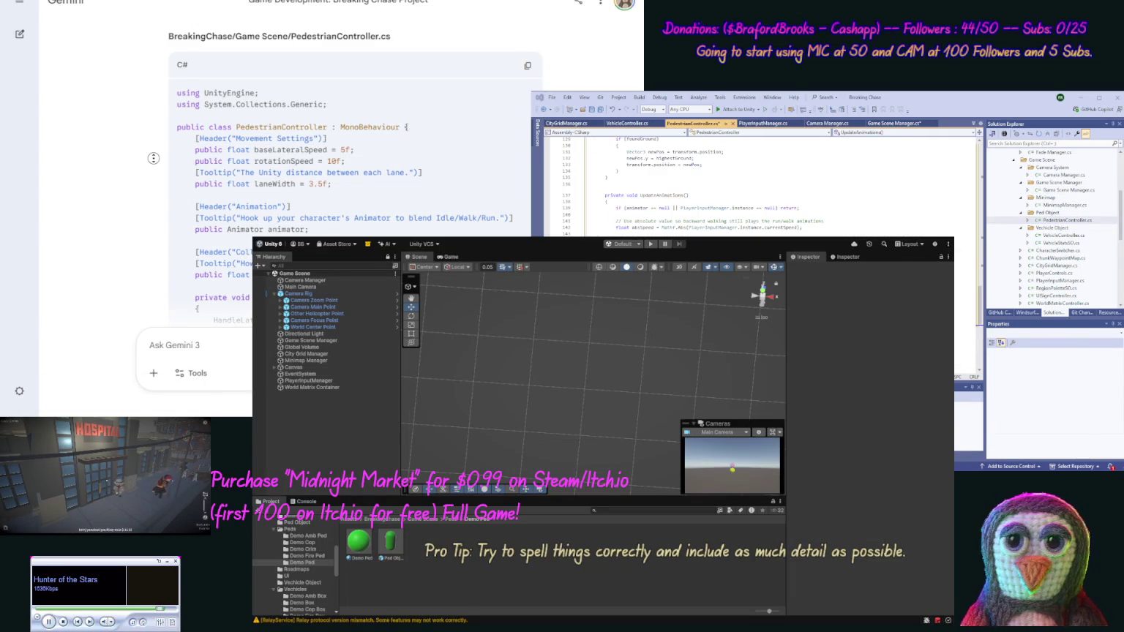
- Open VehicleController.cs and replace its code with Gemini's updated version
scroll(153, 158, down, 20)
scroll(129, 239, down, 5)
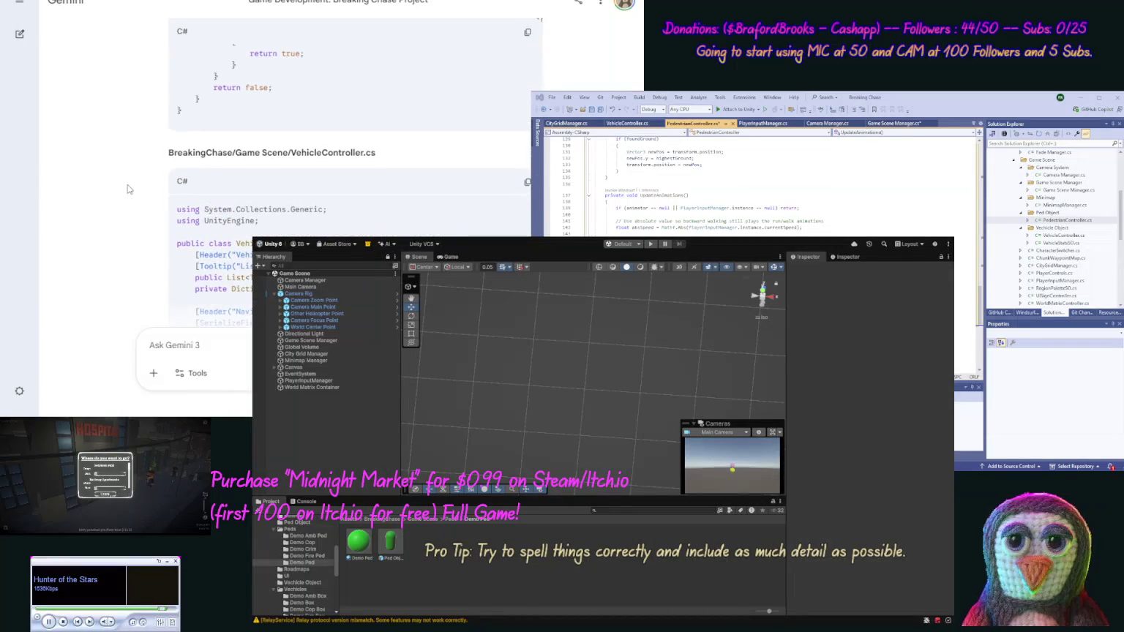
click(528, 181)
click(1061, 235)
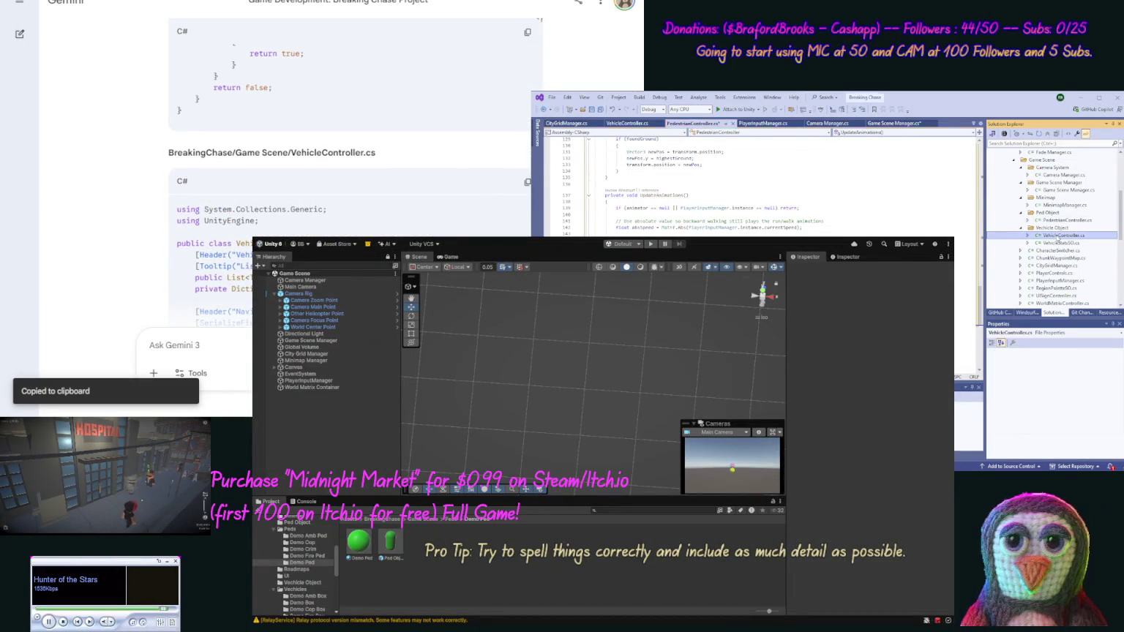
double_click(1057, 236)
key(ctrl+a)
key(ctrl+v)
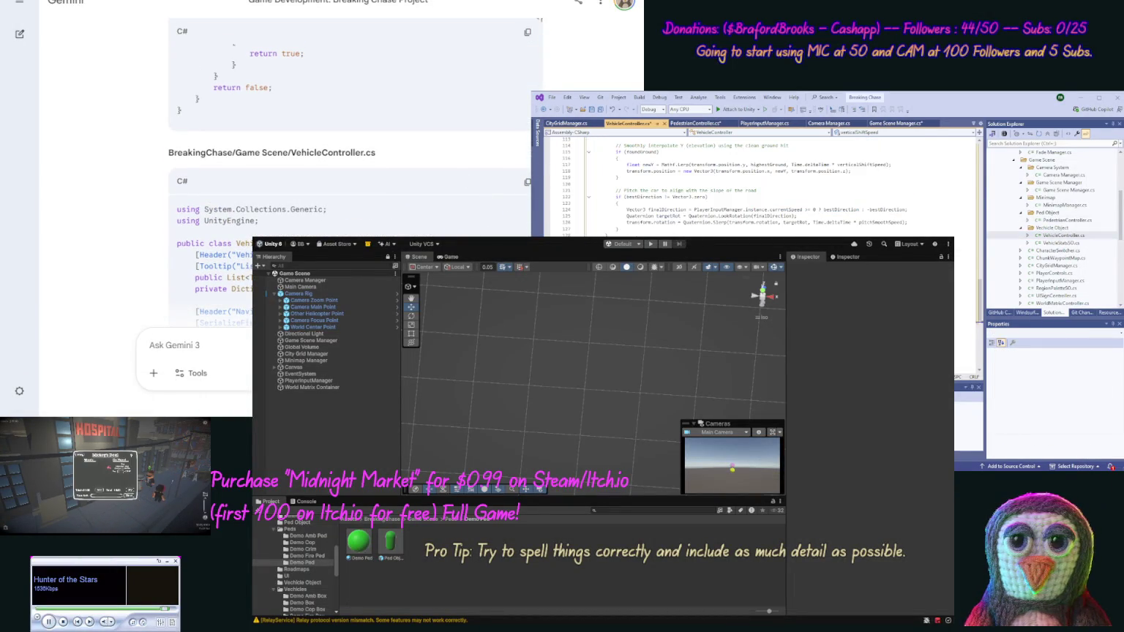
scroll(117, 233, down, 10)
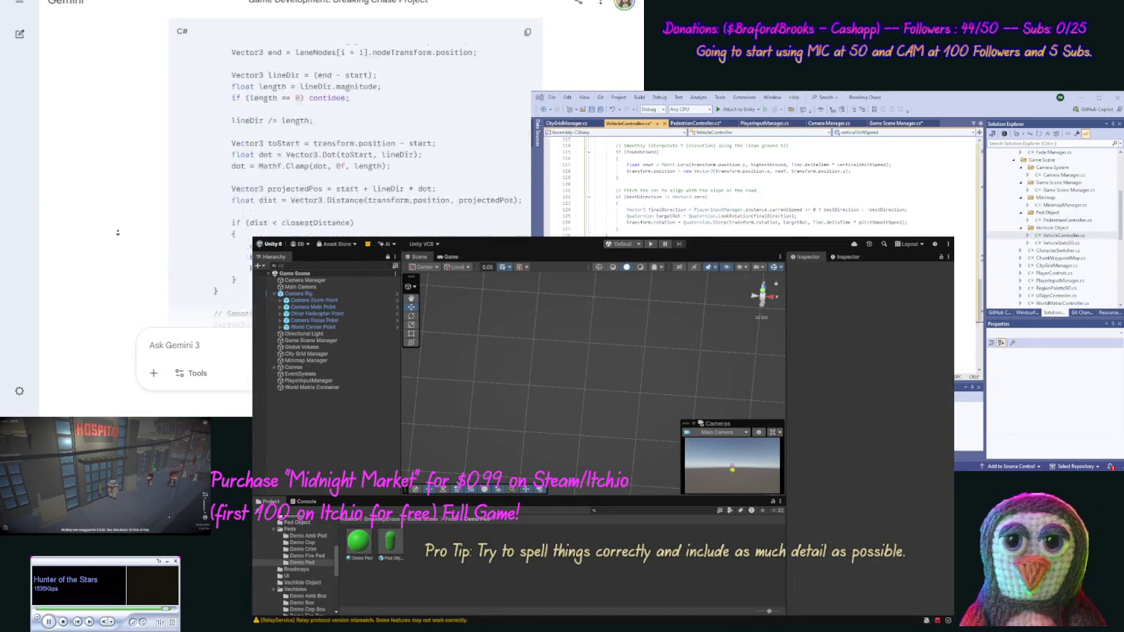
scroll(117, 232, down, 5)
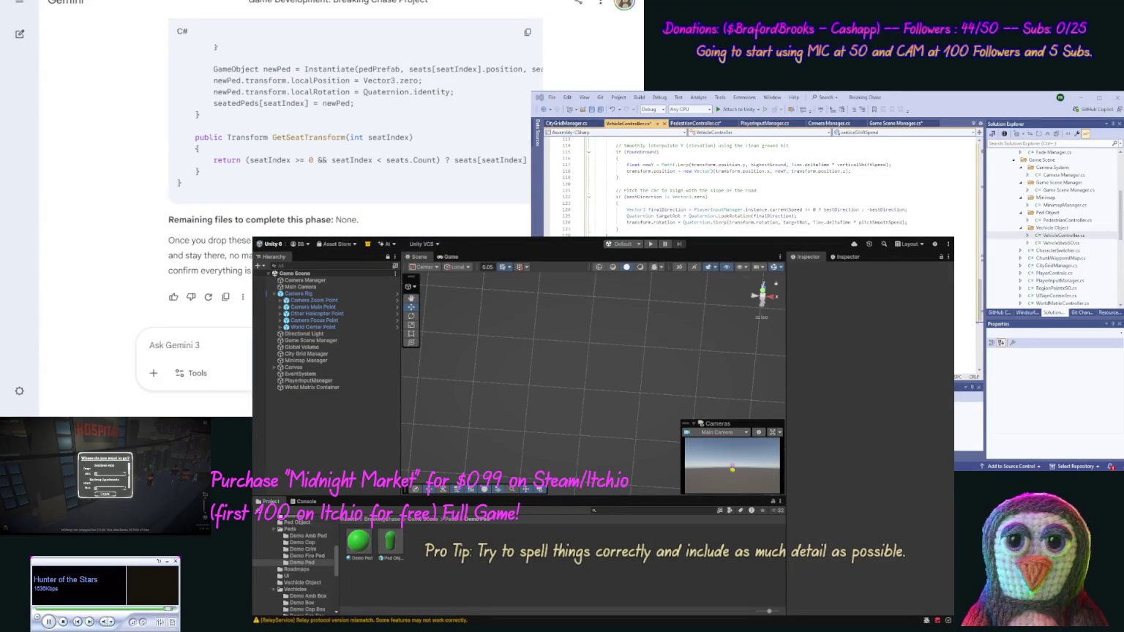
- Save all edited scripts and run the Unity scene again to test the spawn-height fix
click(598, 110)
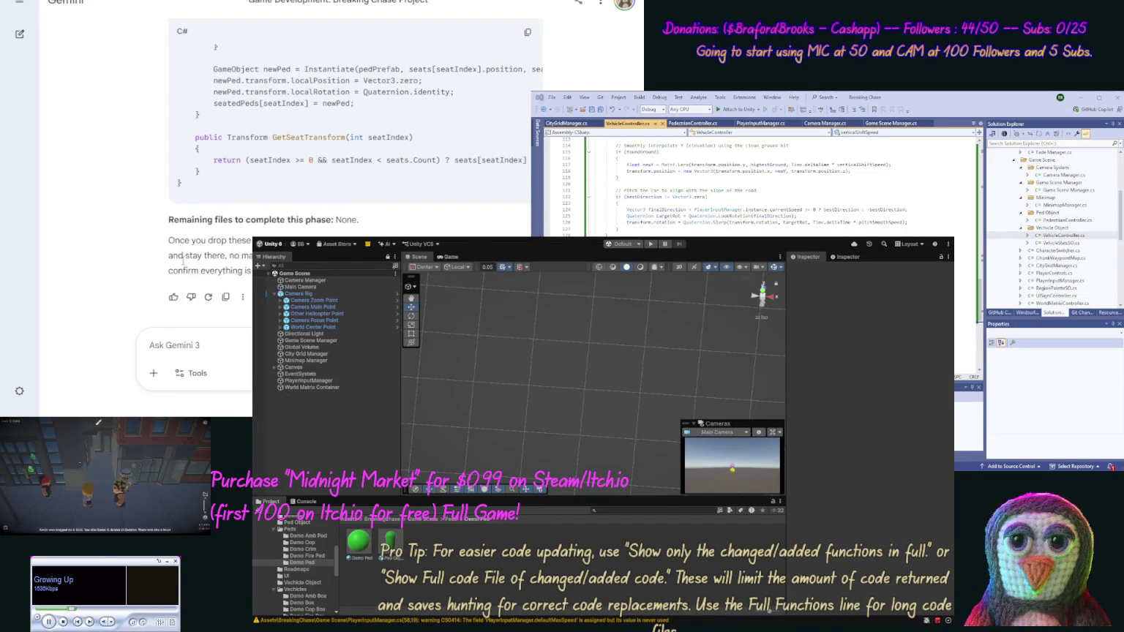
click(654, 245)
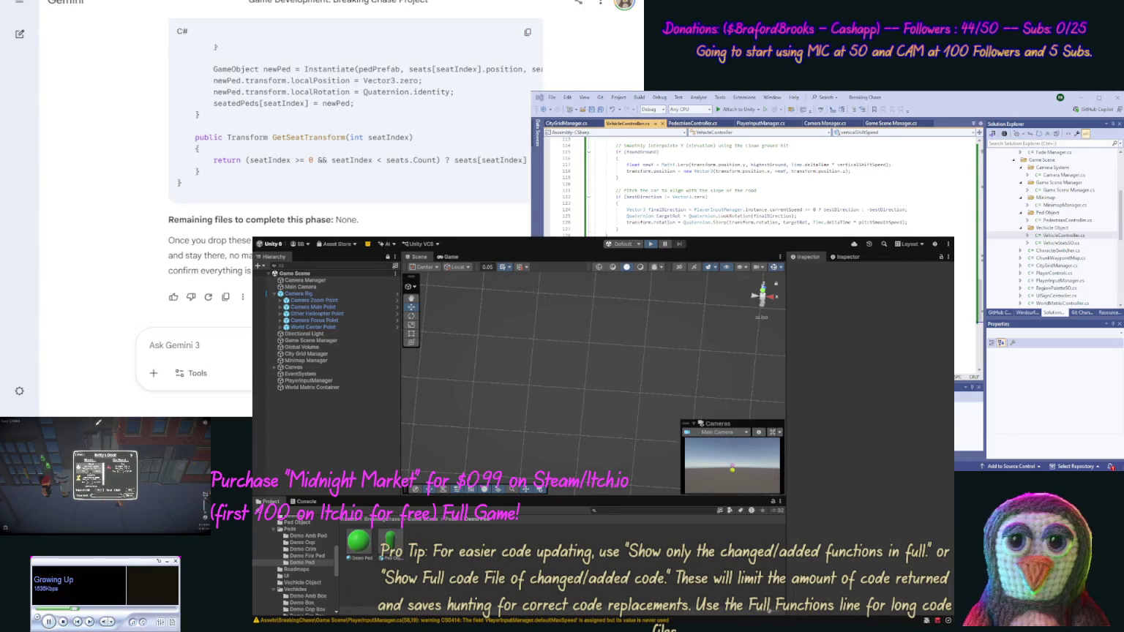